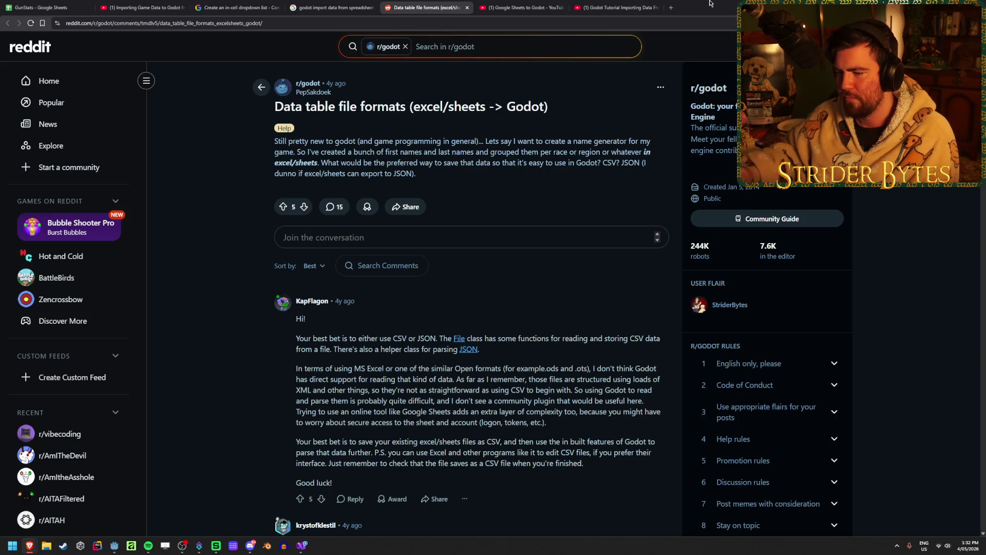
Step: Scroll the r/godot thread and view its linked Google Spreadsheet asset-library page, then close it
scroll(218, 248, down, 6)
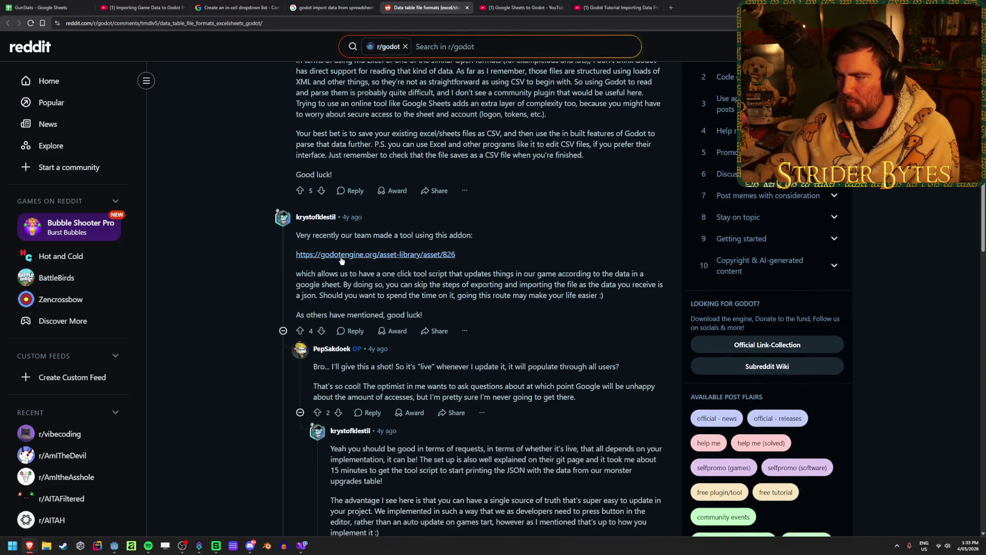
scroll(348, 188, down, 2)
middle_click(347, 178)
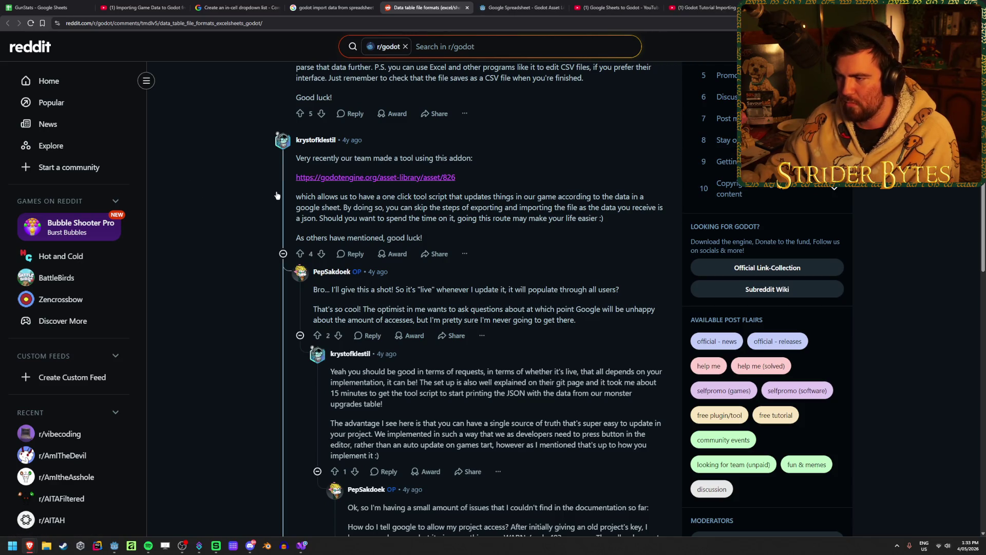
click(536, 3)
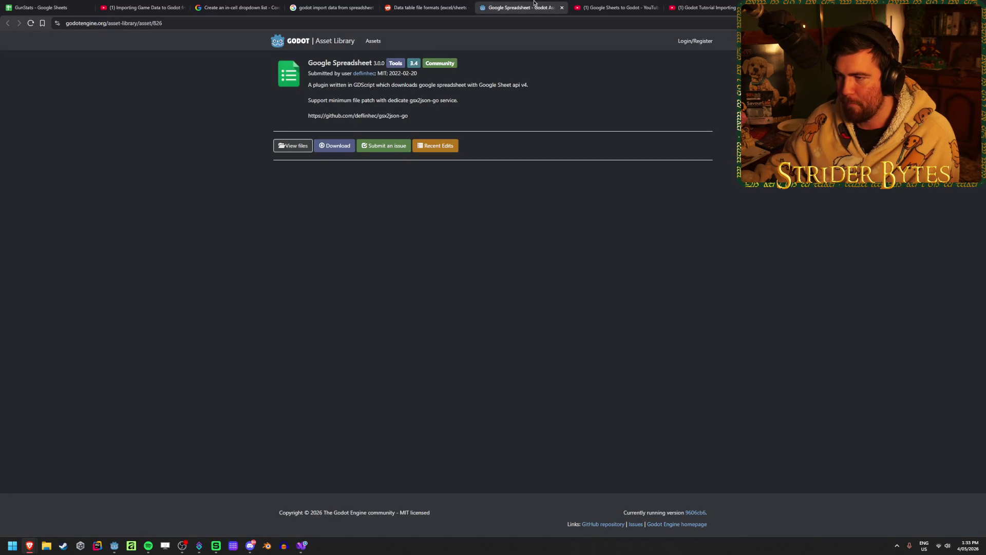
mouse_move(419, 85)
mouse_down()
mouse_move(506, 82)
mouse_move(360, 85)
mouse_up()
click(361, 85)
click(562, 8)
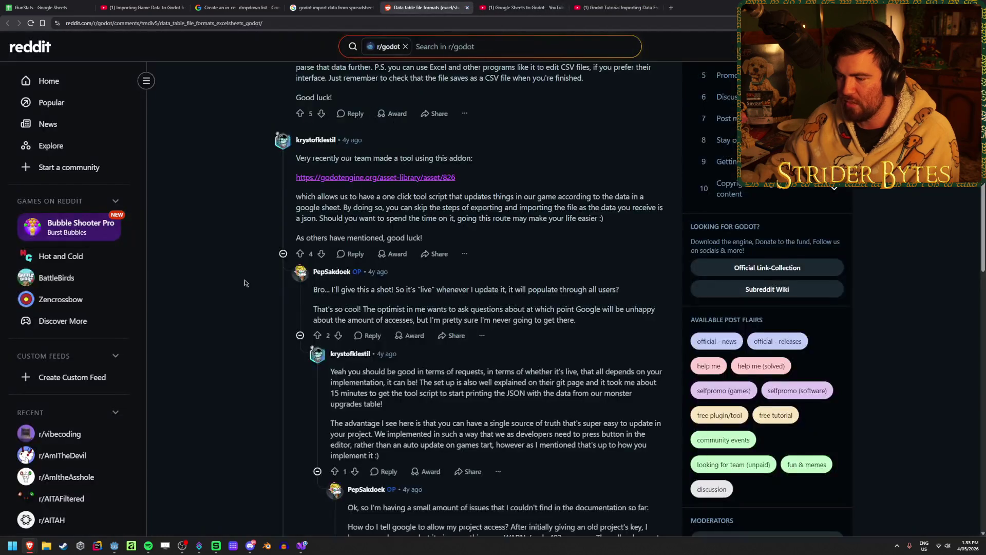
Step: Skim the rest of the 'Data table file formats' thread and close it
scroll(250, 272, down, 15)
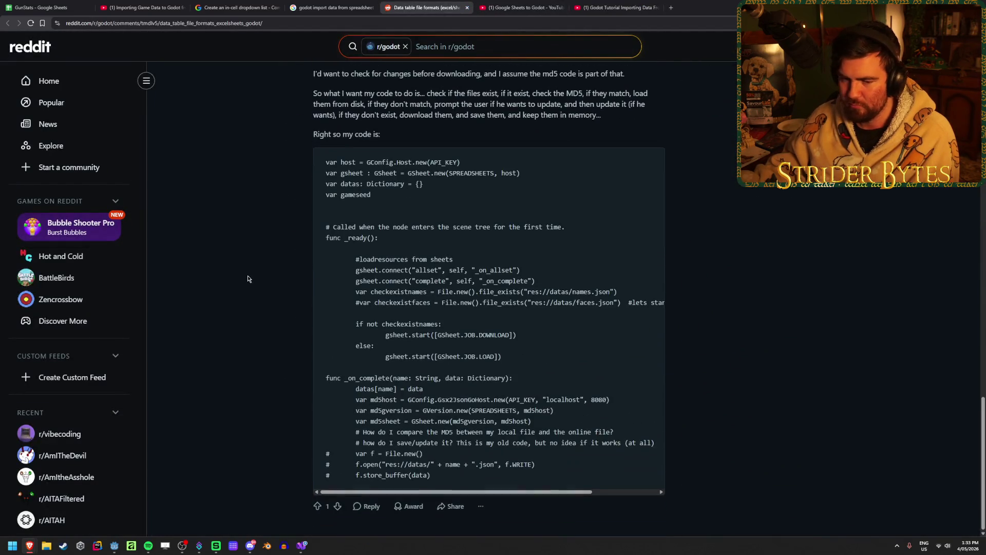
scroll(248, 275, up, 15)
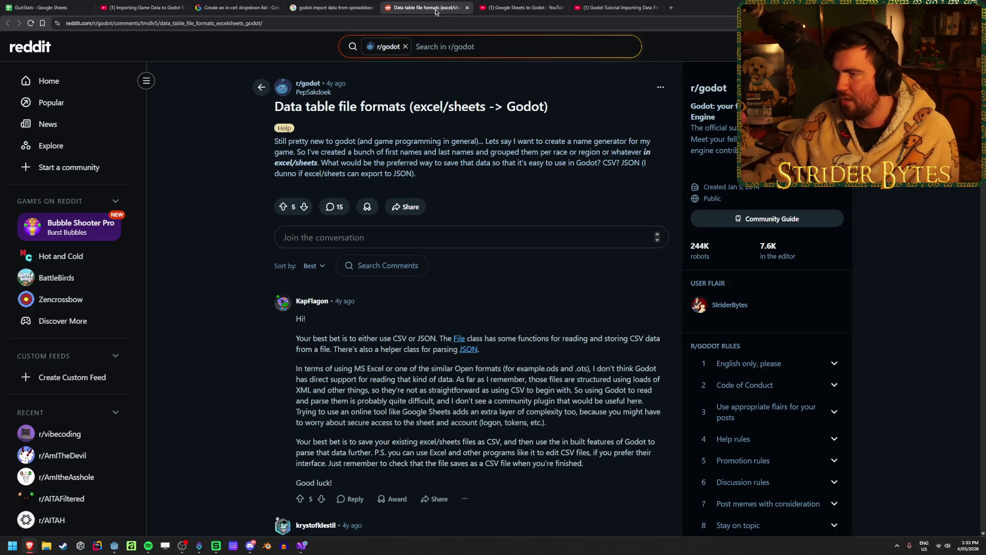
key(ctrl+w)
Step: Skim the Google Sheets to Godot video to its Export Sheet Data panel part and pause
click(119, 434)
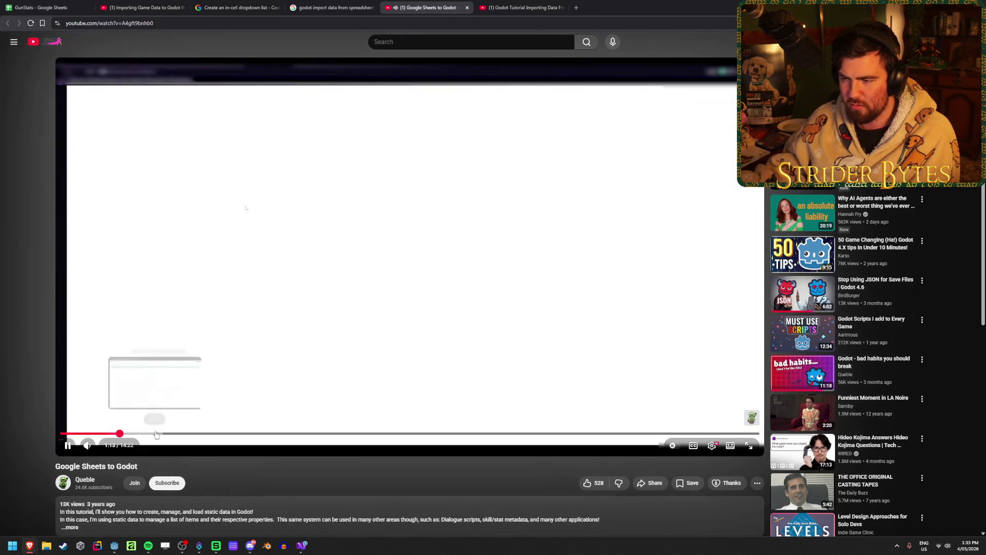
click(156, 435)
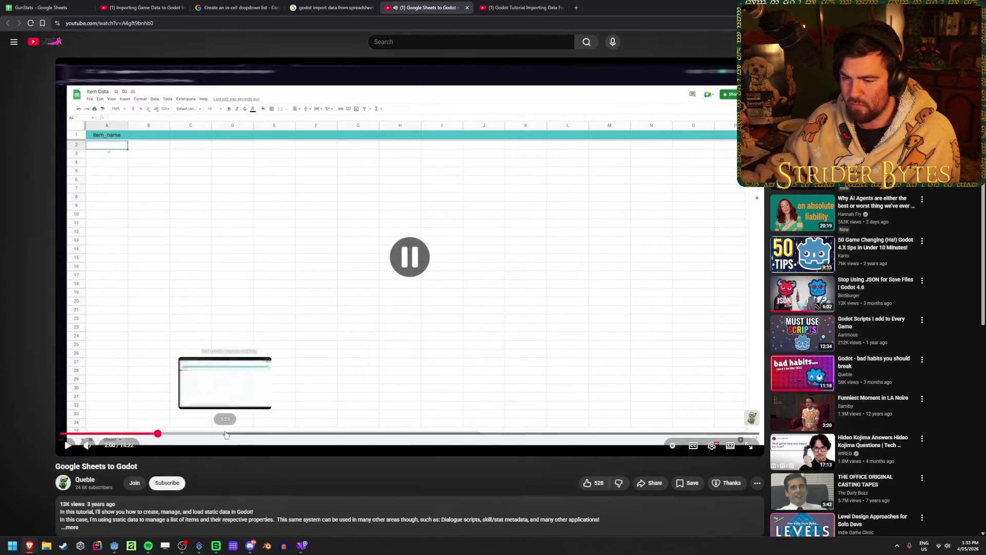
click(225, 433)
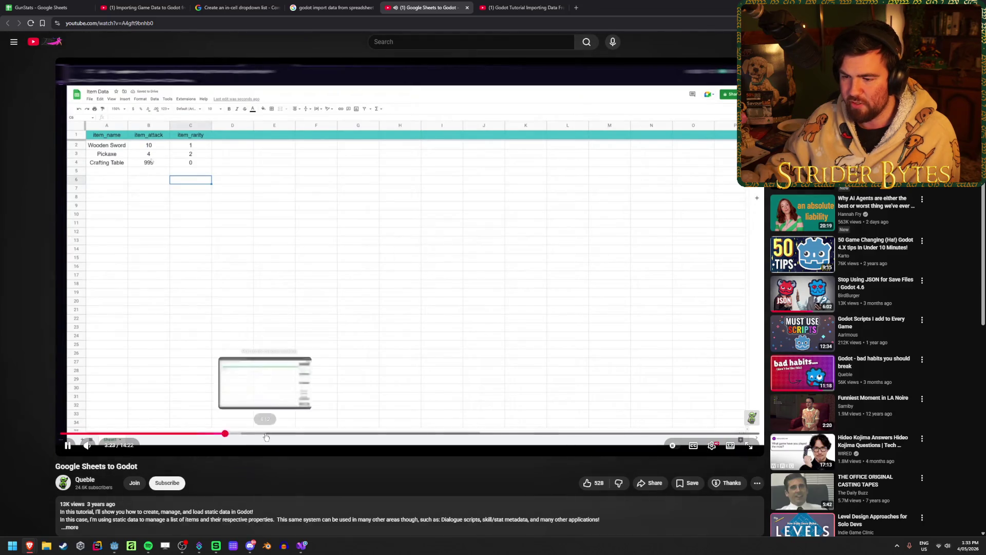
click(266, 433)
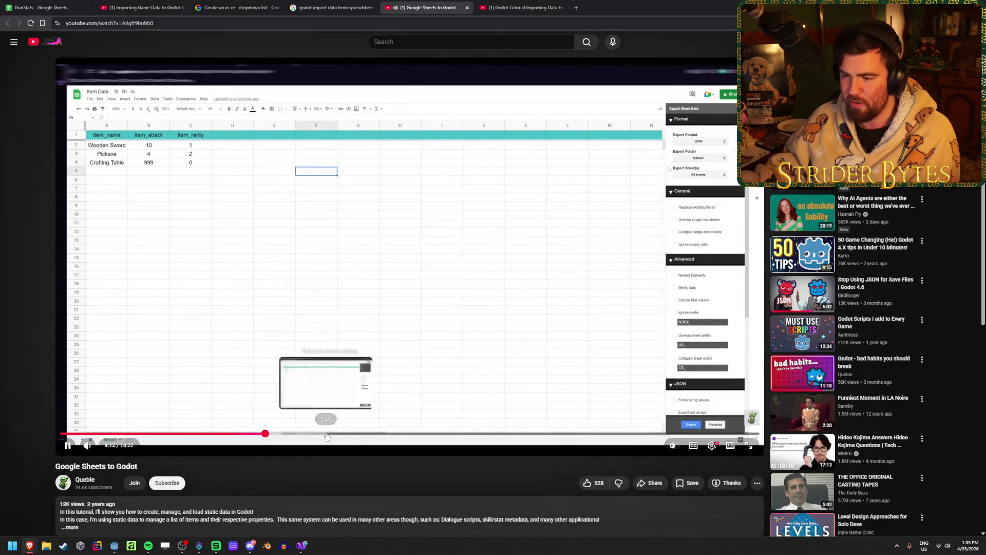
click(707, 114)
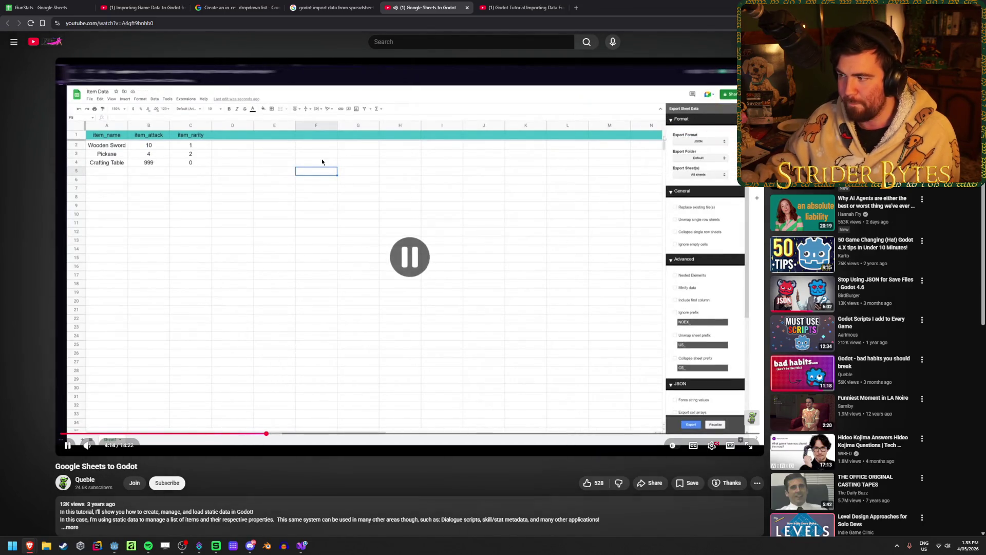
Step: Close the extra video, Godot tutorial and Google search tabs
middle_click(425, 6)
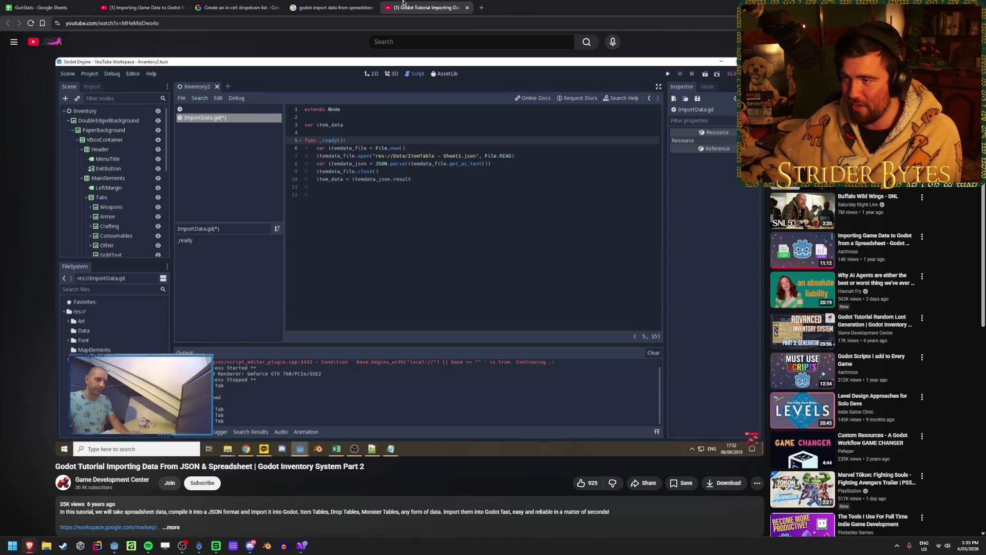
key(ctrl+w)
key(ctrl+w)
click(138, 8)
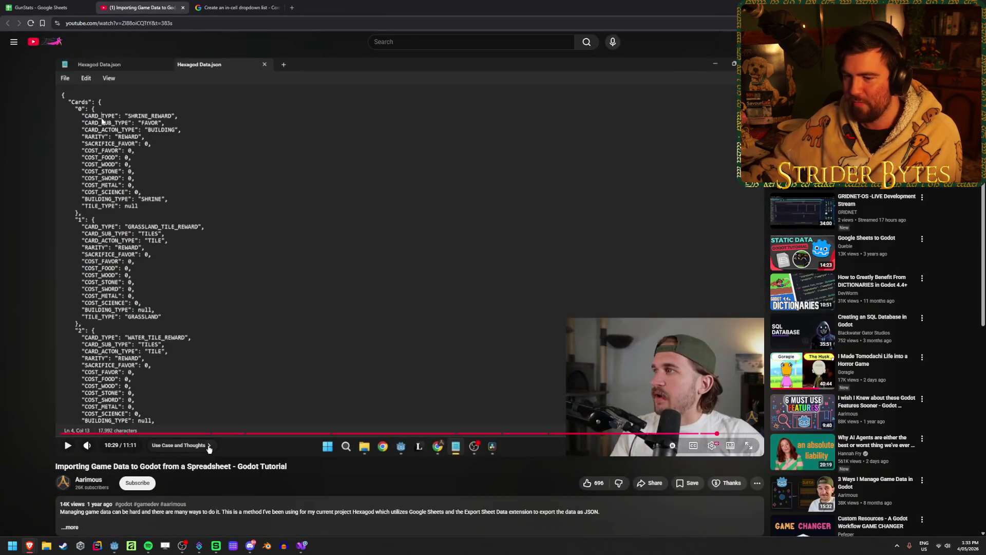
Step: Jump to the download-options part, expand the description and follow the Export Sheet Data link
click(255, 435)
scroll(256, 435, down, 3)
click(177, 373)
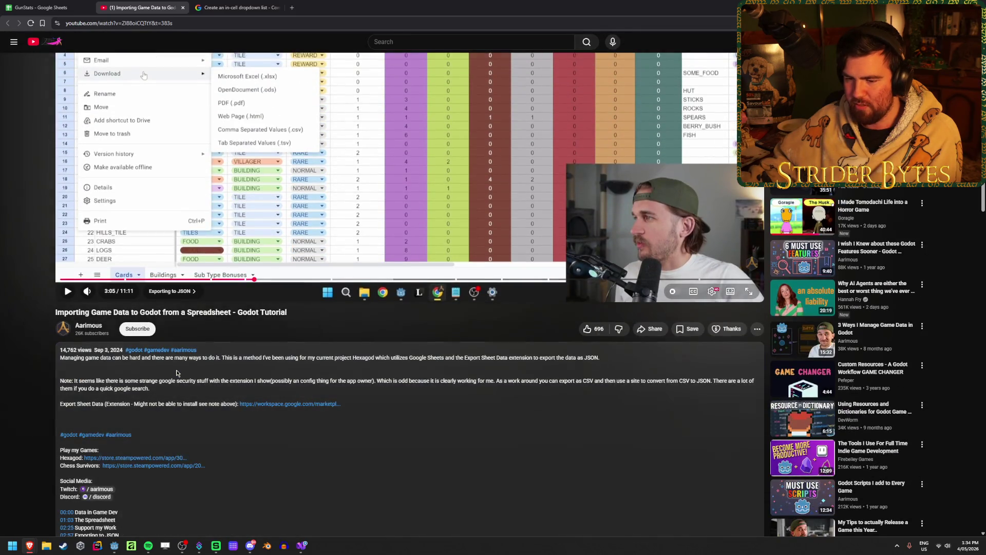
scroll(177, 373, down, 2)
drag(183, 327, 199, 323)
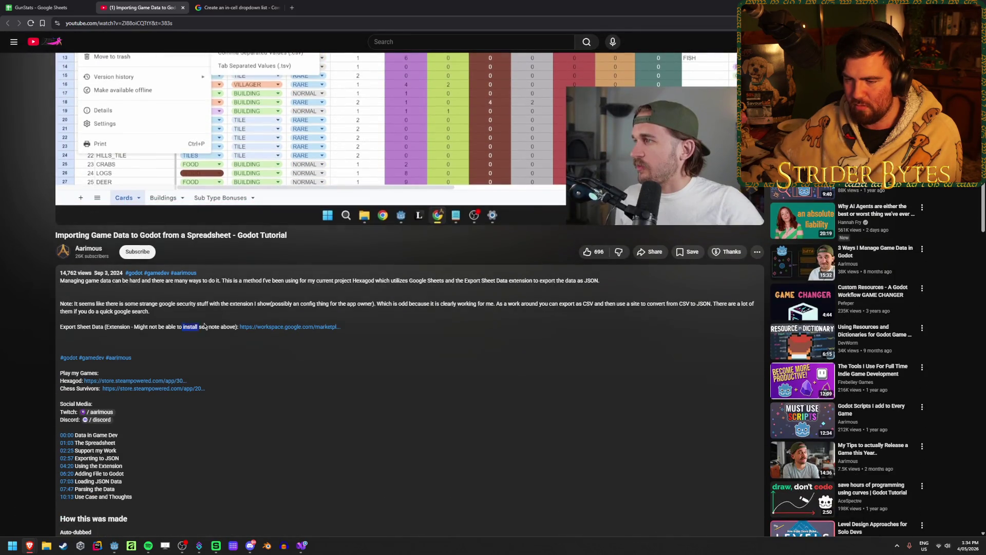
click(275, 327)
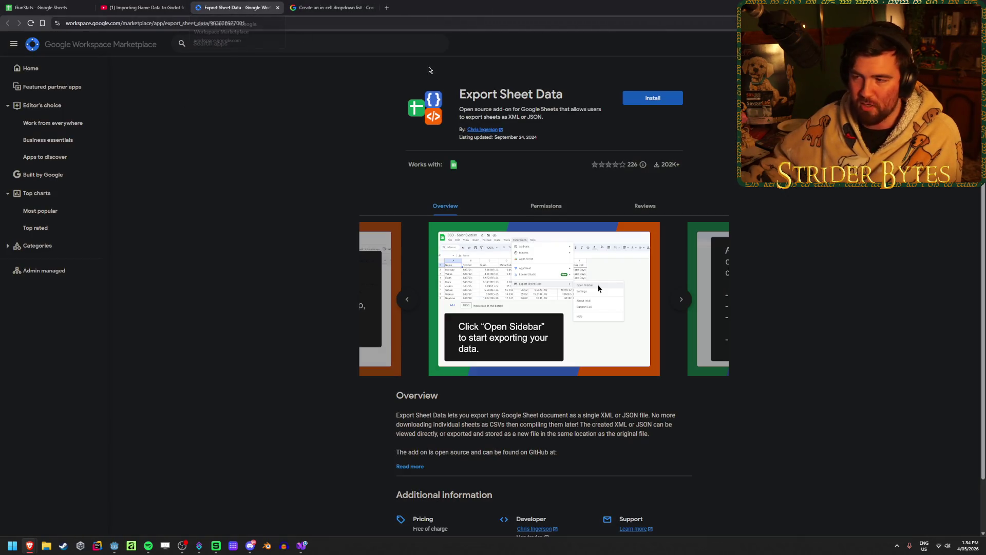
Step: Install Export Sheet Data and continue past the Get ready to install permission dialog
click(653, 97)
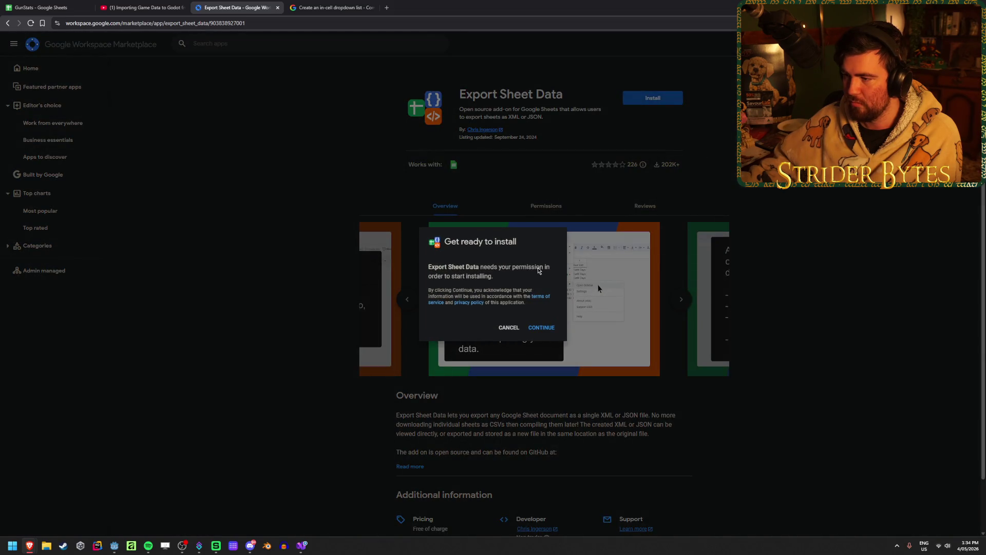
click(541, 327)
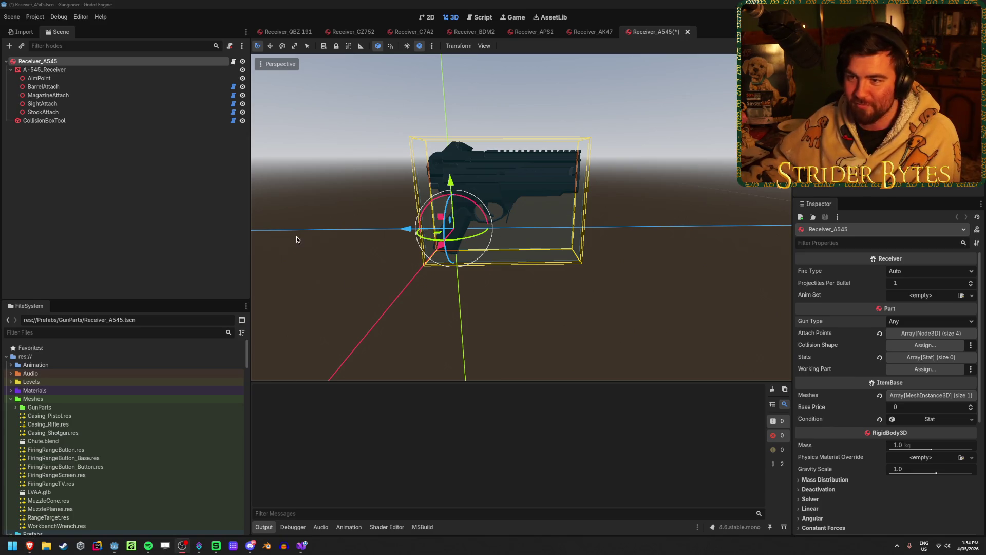
Step: Switch from the Godot Receiver_A545 scene to the GunStats Google Sheet window
mouse_move(28, 546)
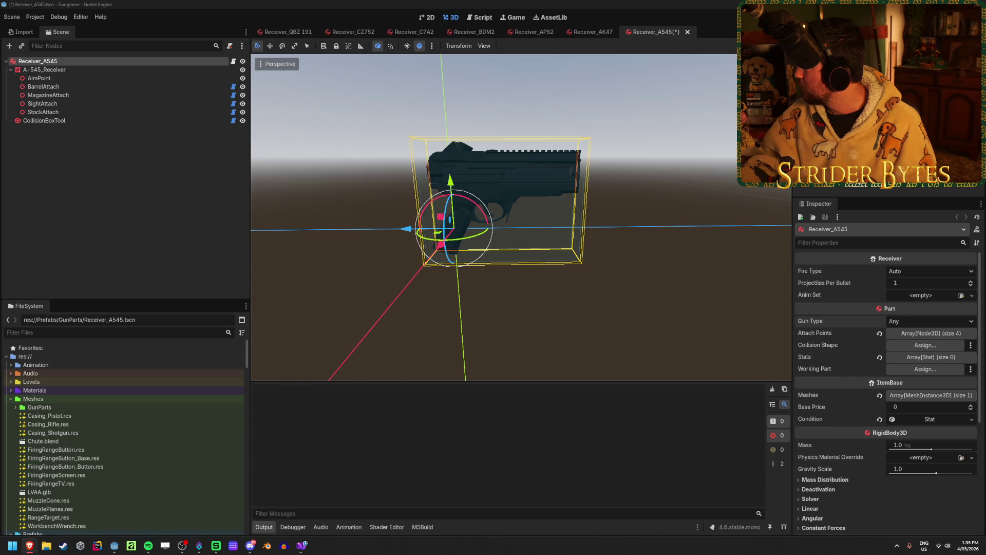
key(alt+Tab)
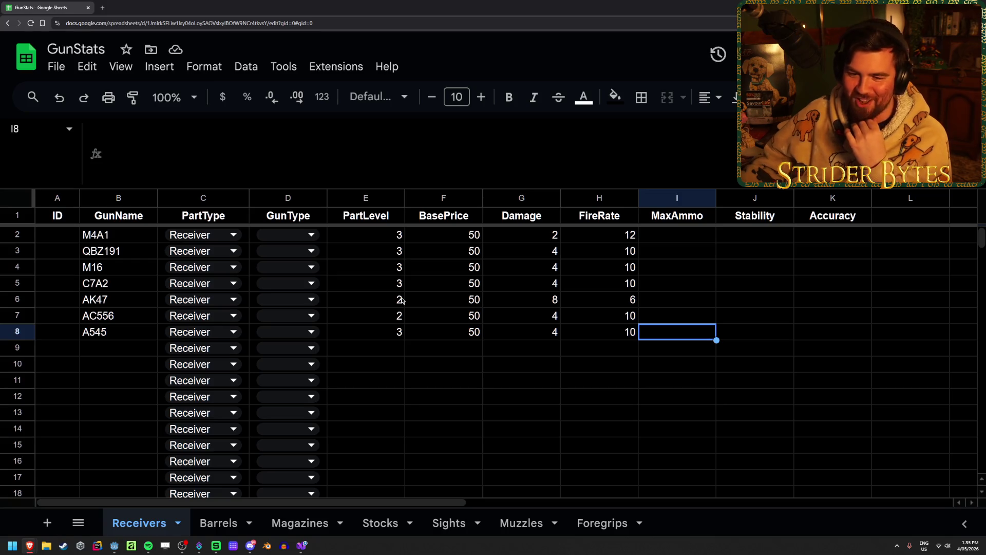
Step: Open Extensions > Add-ons > Get add-ons over the GunStats spreadsheet
click(521, 397)
click(429, 349)
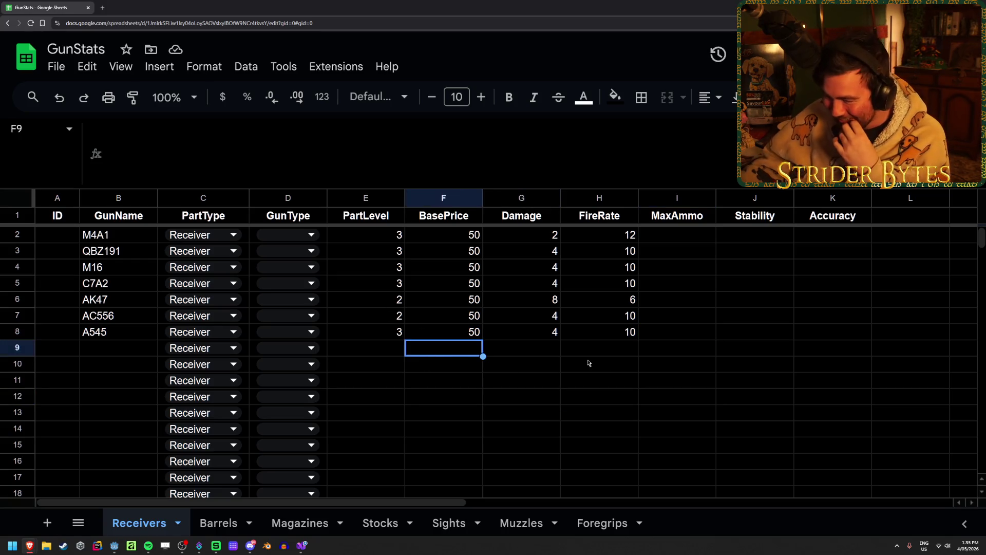
click(646, 346)
click(56, 66)
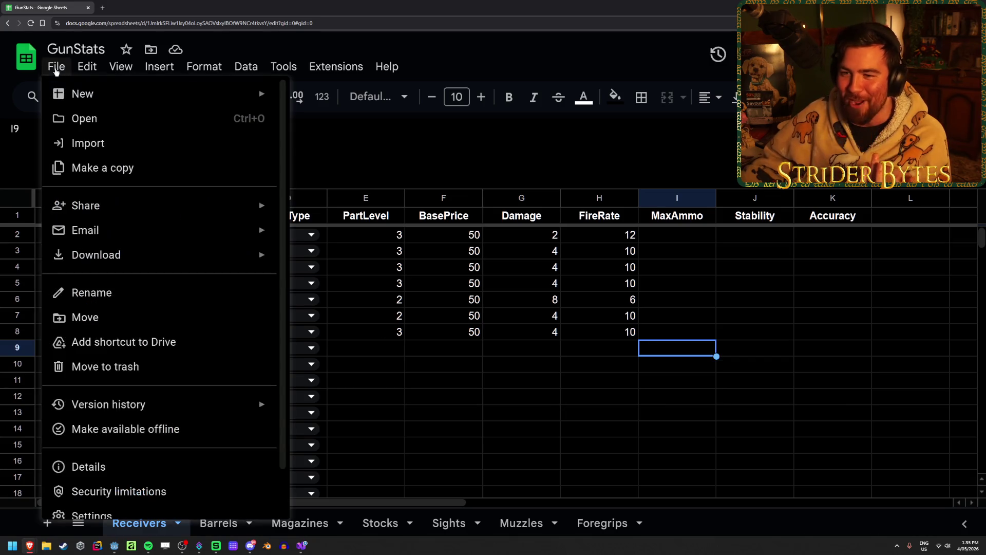
mouse_move(295, 71)
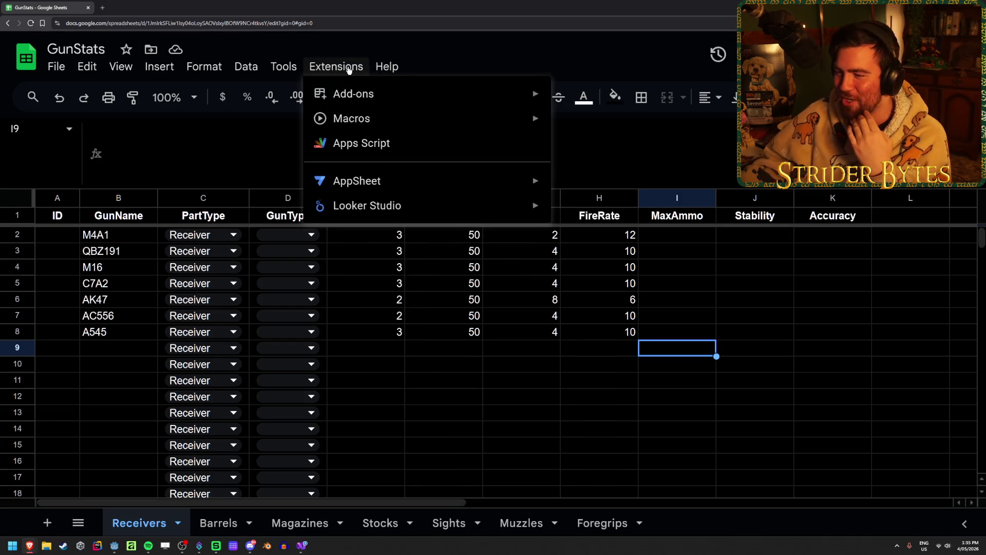
mouse_move(369, 97)
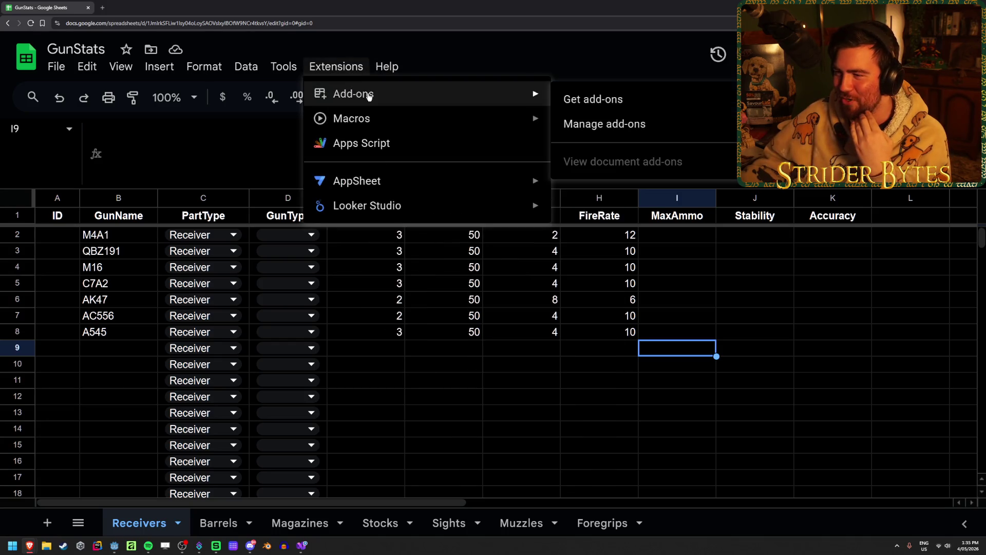
click(623, 124)
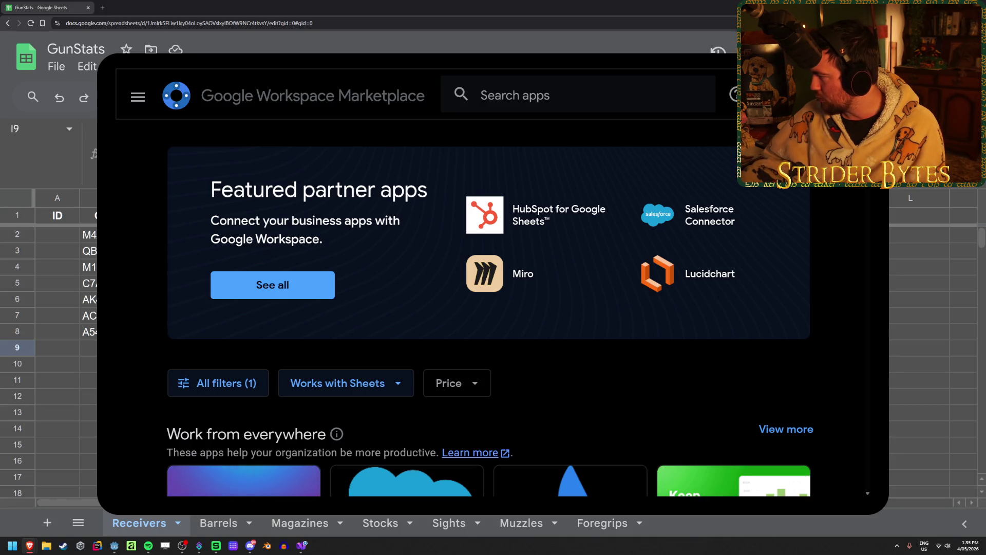
Step: Search the marketplace for 'export shee', install Export Sheet Data, and close the error popup
click(519, 95)
text(e)
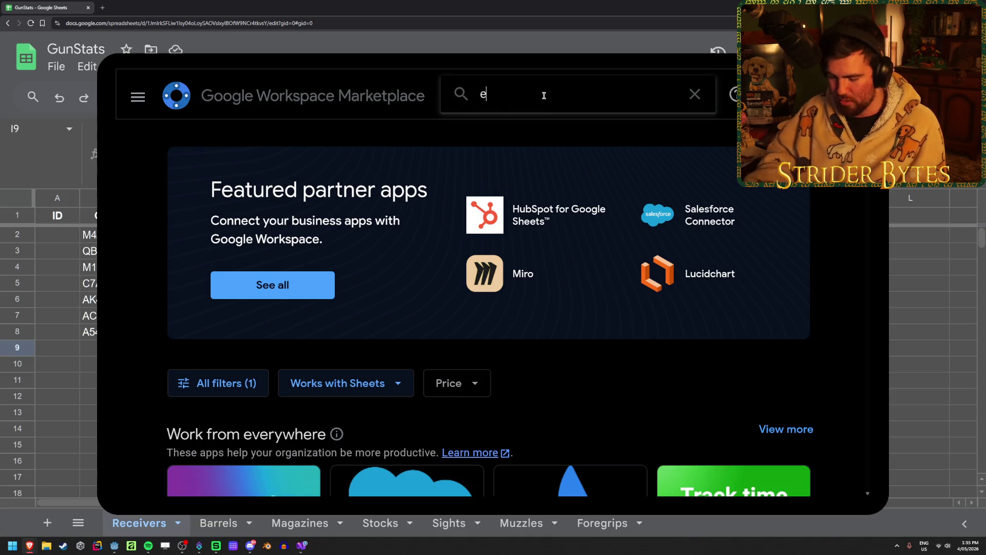
text(xport sheet Data)
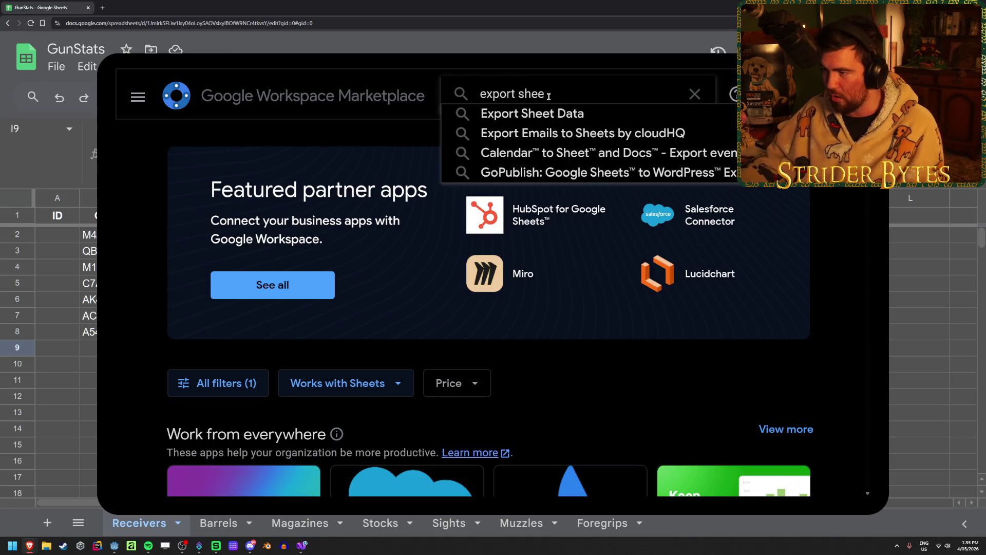
click(546, 113)
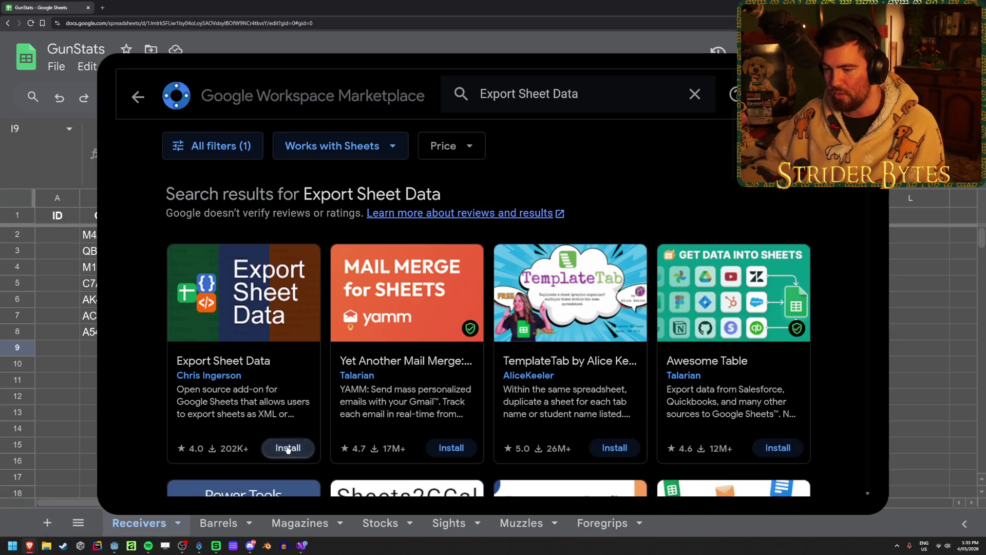
click(287, 448)
click(590, 370)
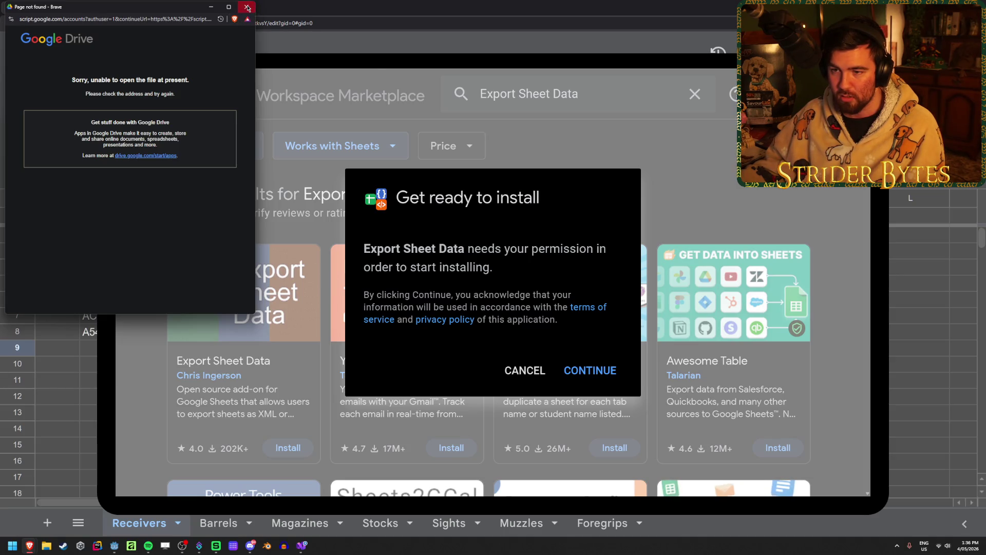
click(247, 8)
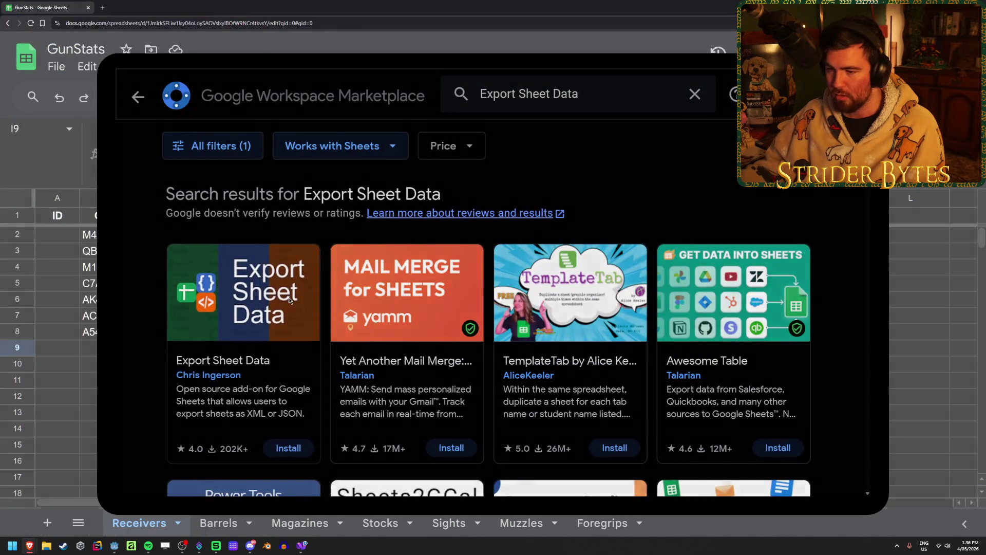
Step: Retry installing Export Sheet Data and close the failed sign-in popup
click(286, 298)
click(756, 205)
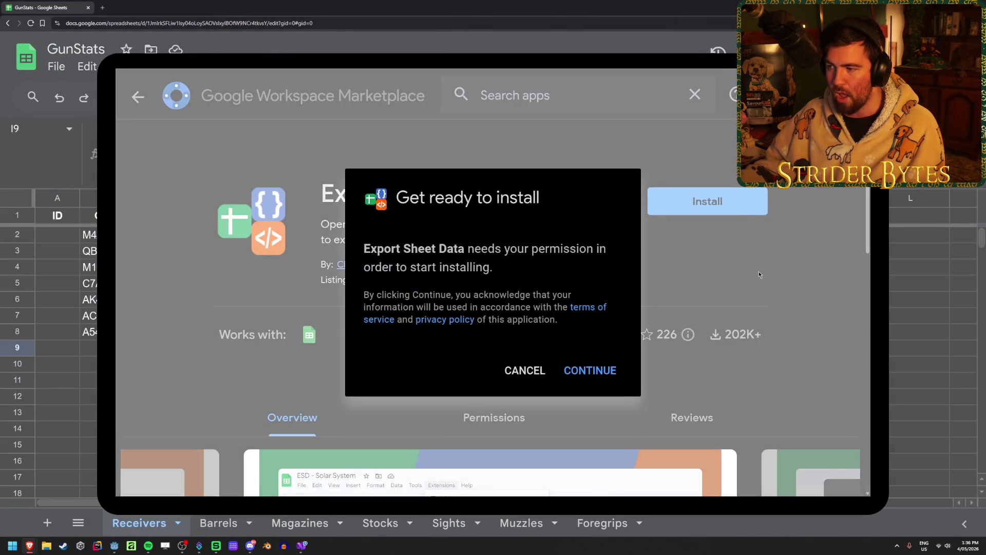
click(606, 371)
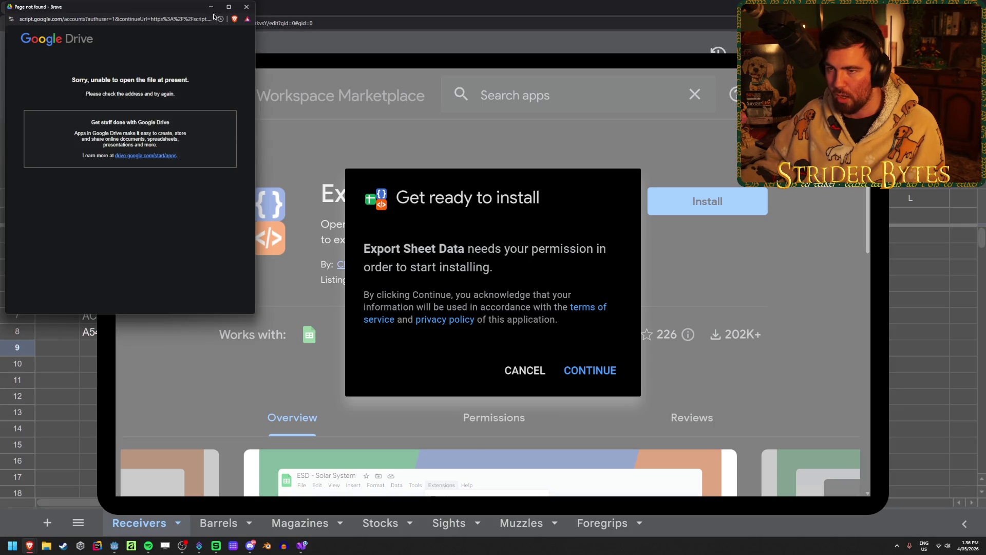
click(246, 6)
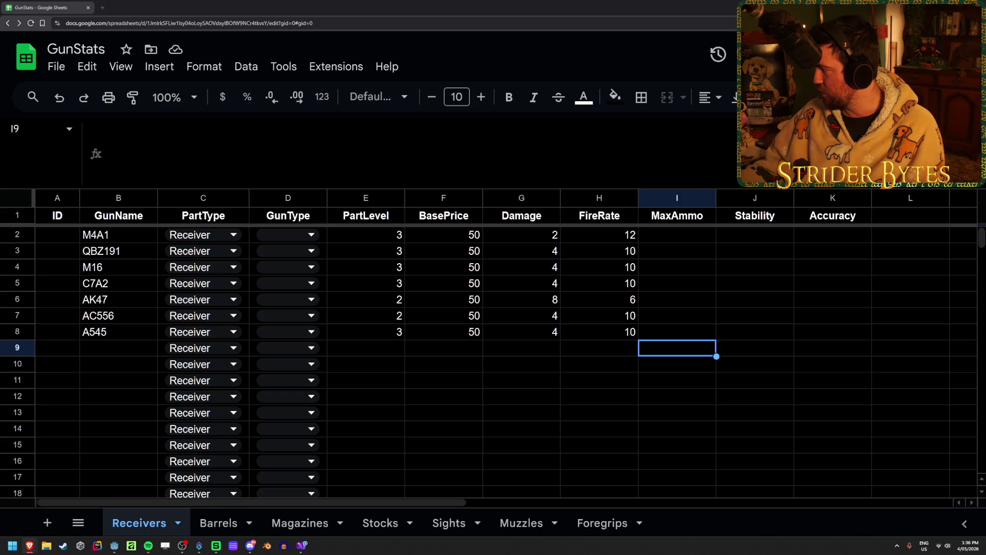
key(F5)
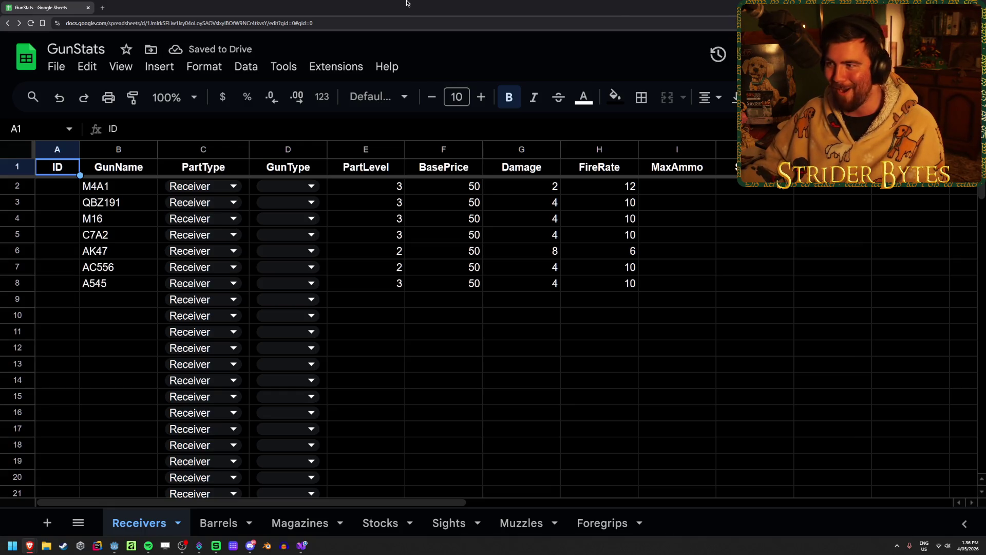
click(339, 67)
mouse_move(360, 103)
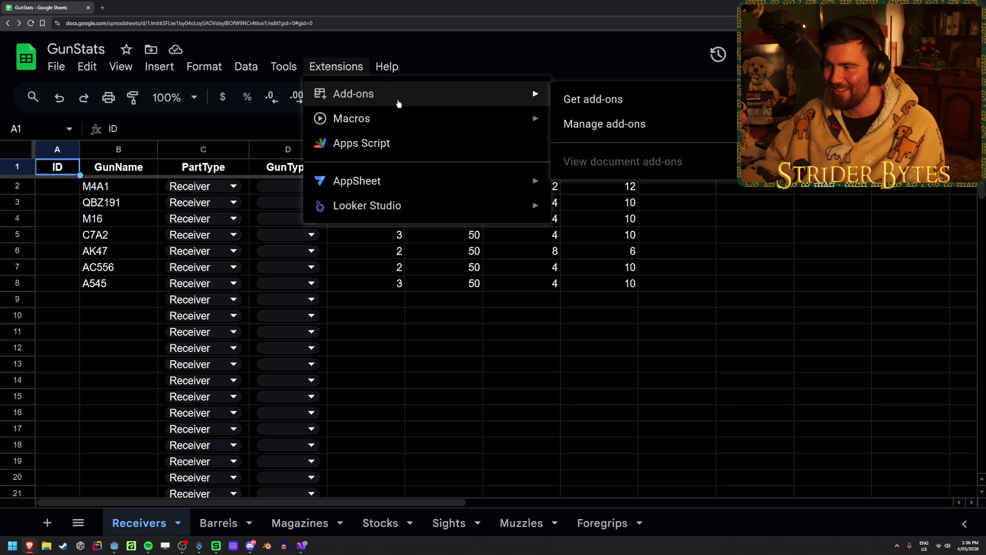
click(634, 124)
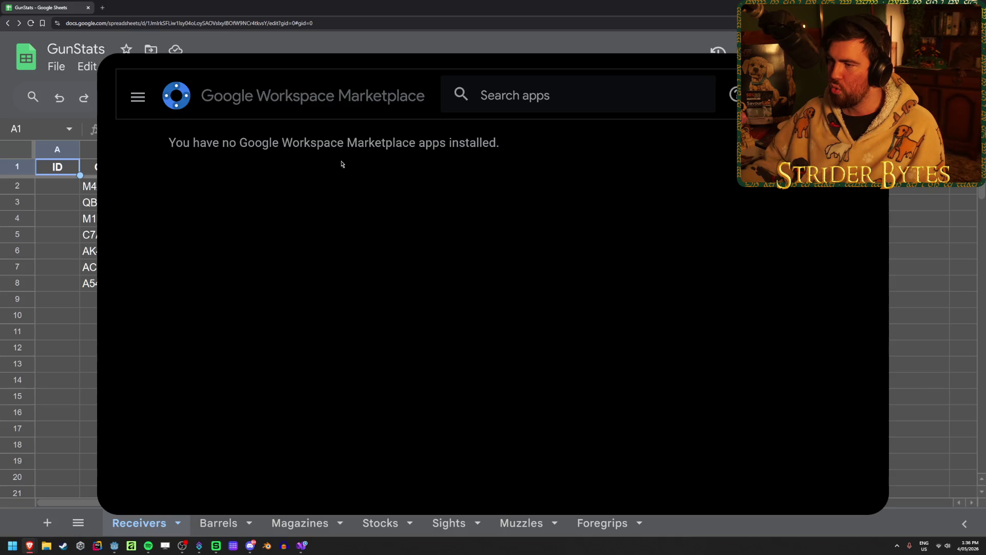
key(Escape)
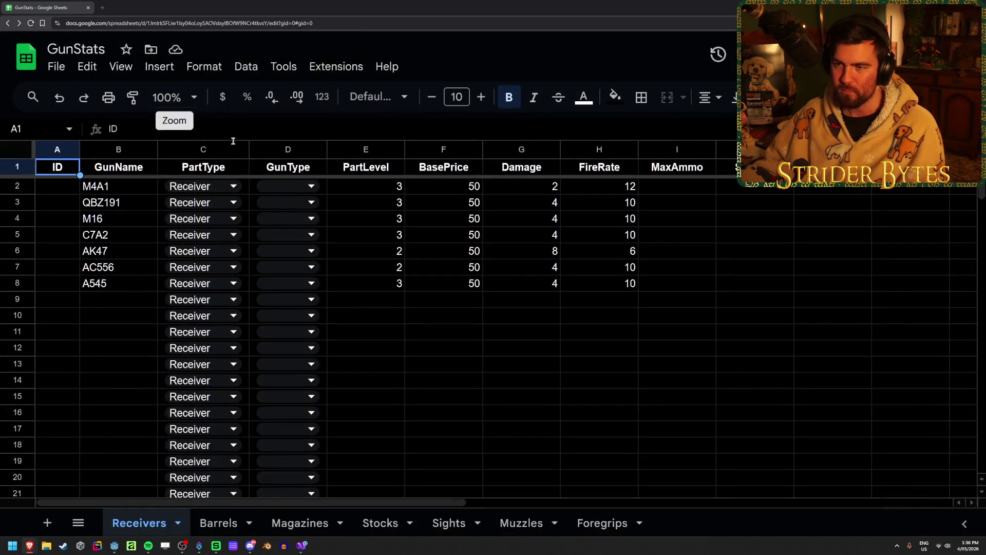
click(677, 202)
click(56, 66)
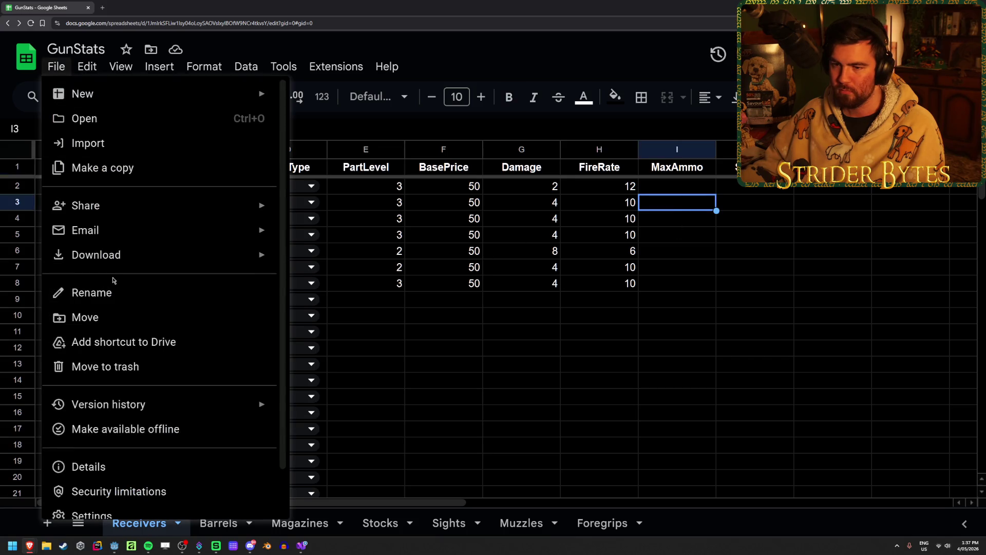
mouse_move(124, 262)
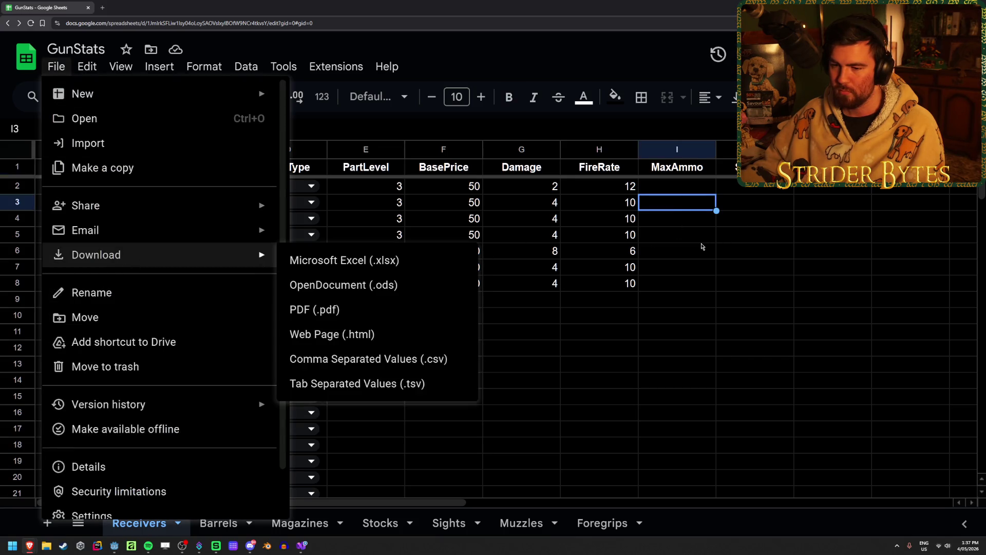
click(708, 236)
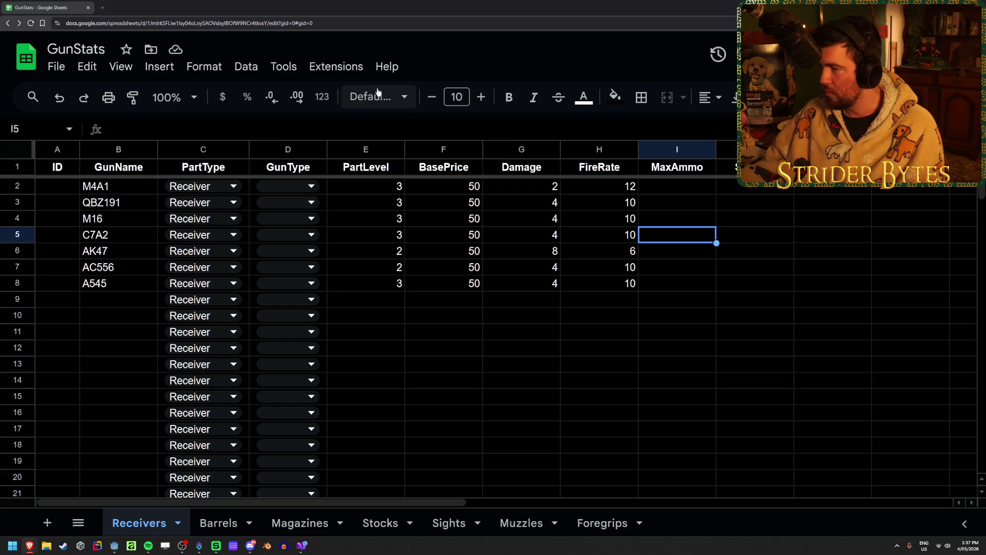
Step: Open Get add-ons and search the Marketplace for 'export'
click(335, 66)
mouse_move(360, 93)
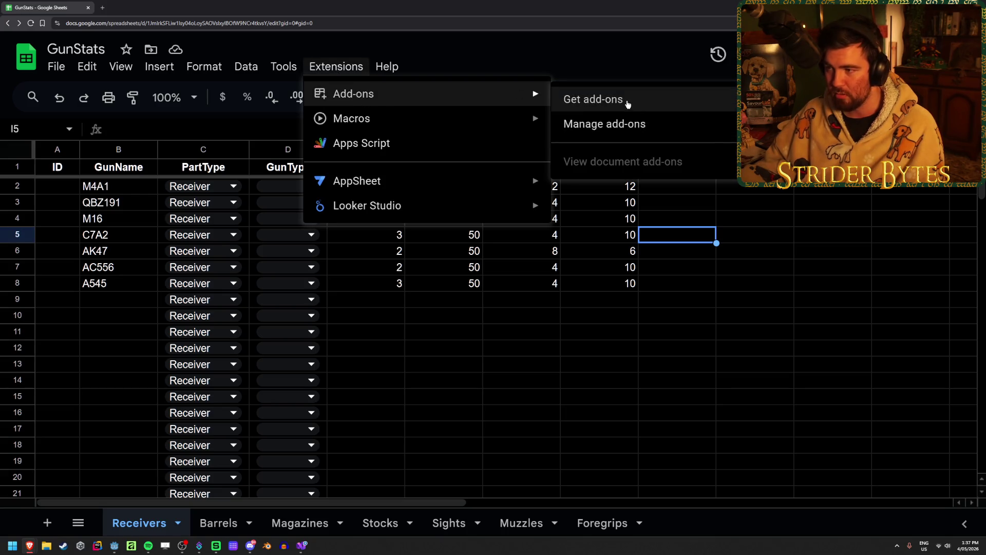
click(628, 104)
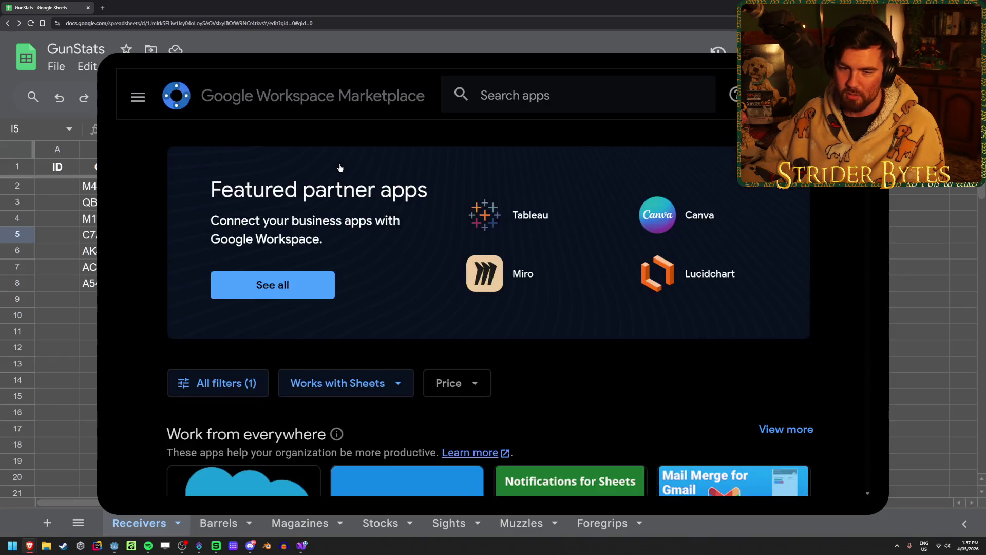
click(578, 93)
text(export)
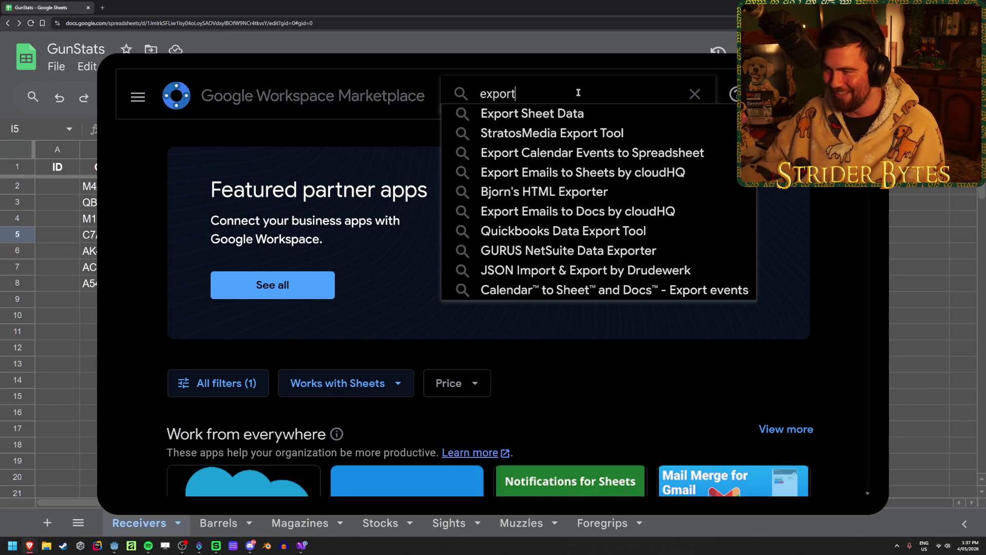
click(534, 113)
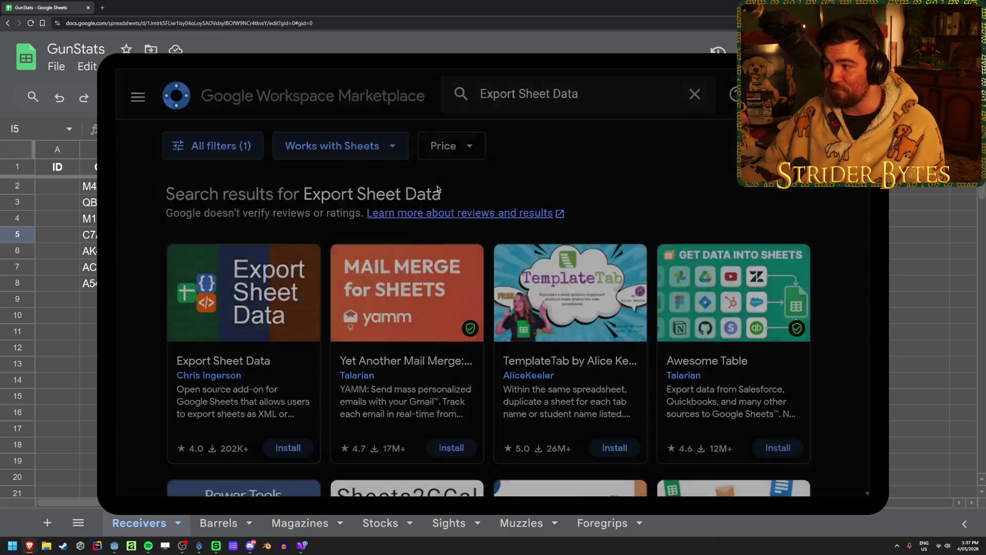
Step: Open Export Sheet Data and start its install, granting permission
click(268, 311)
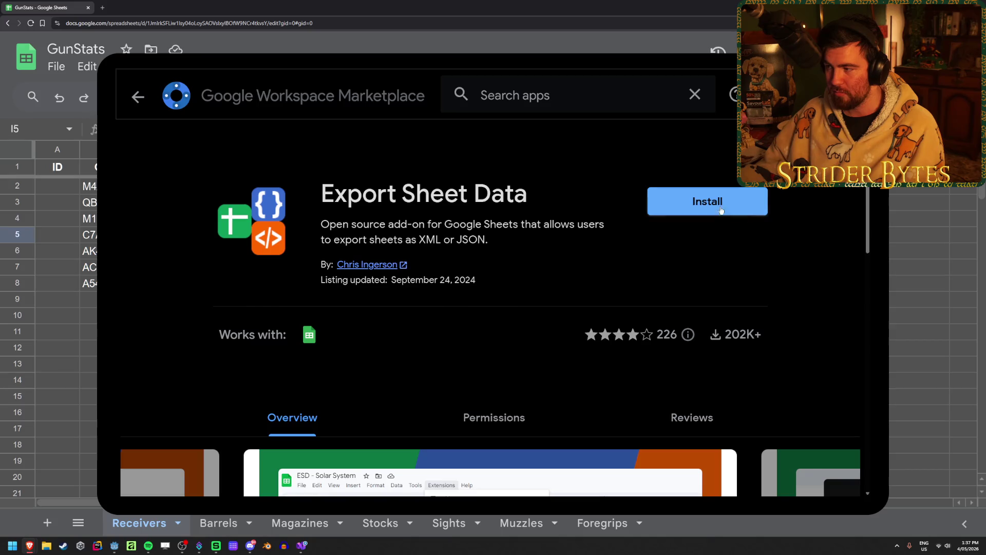
click(708, 201)
click(590, 369)
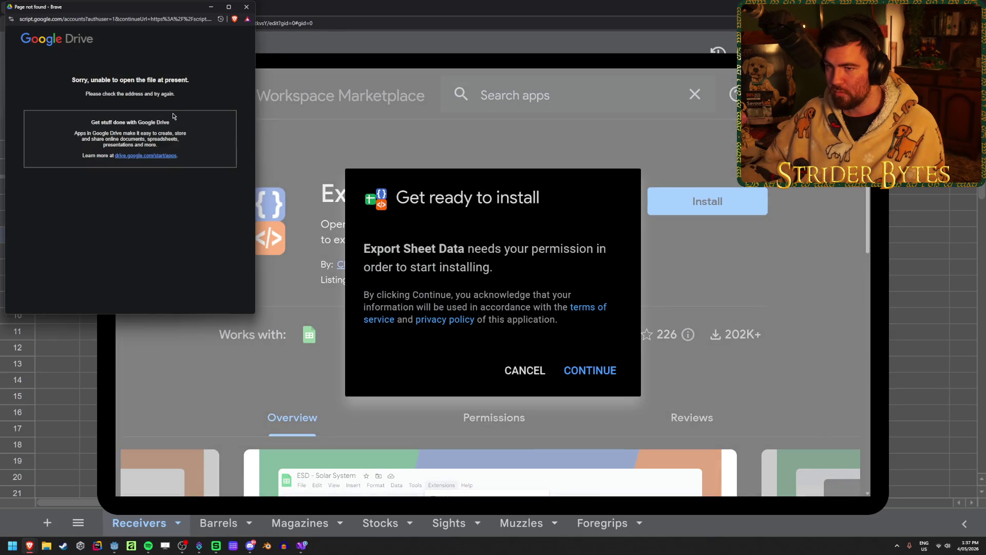
Step: Inspect the file-not-found error popup's message text, then close the popup
drag(123, 79, 126, 93)
double_click(93, 93)
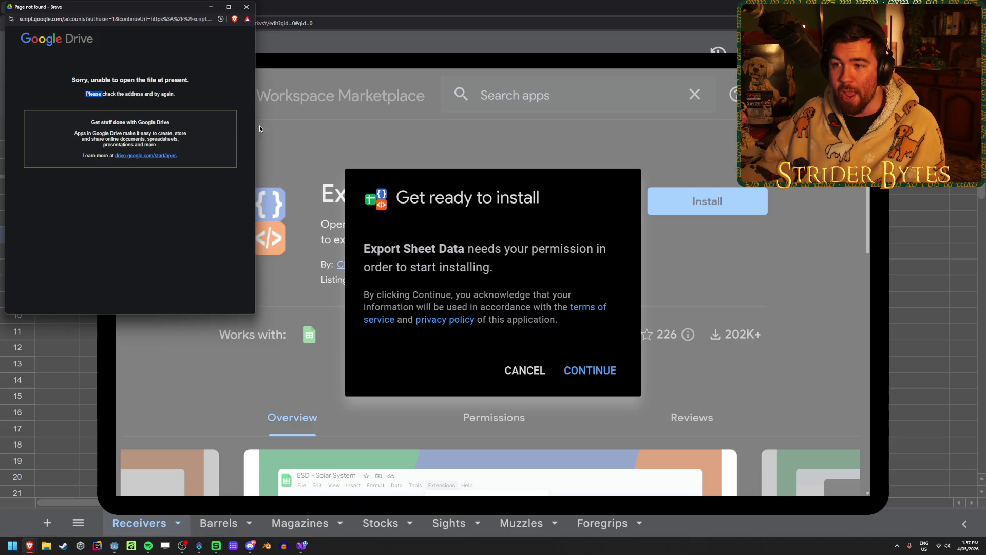
mouse_move(257, 127)
mouse_down()
mouse_move(899, 160)
mouse_move(205, 175)
mouse_move(254, 184)
mouse_up()
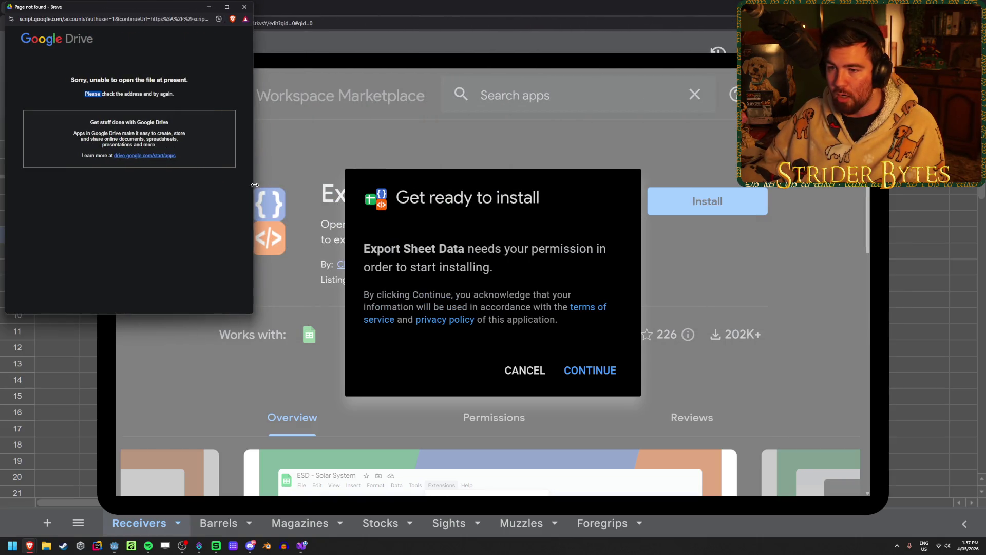
drag(149, 119, 185, 154)
click(204, 220)
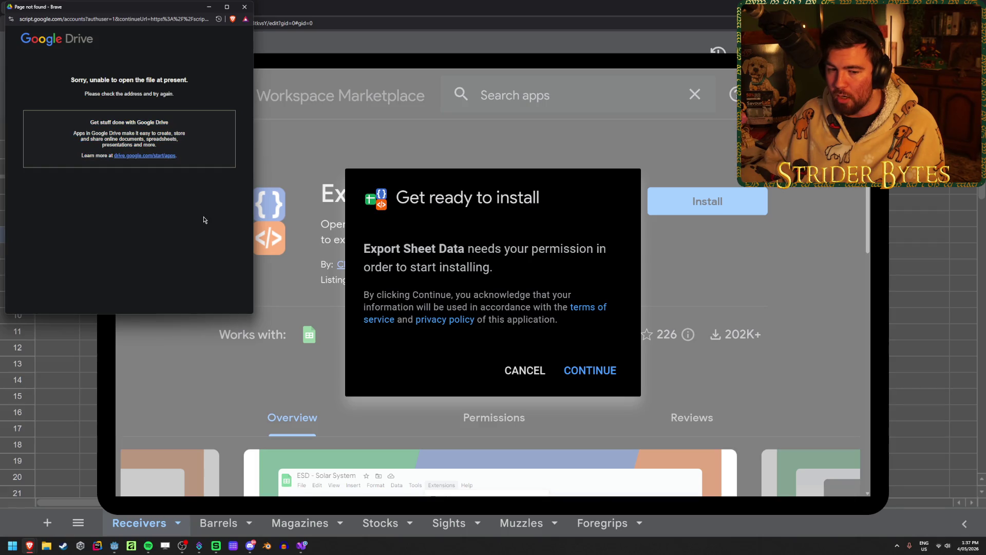
drag(209, 229, 72, 113)
click(162, 132)
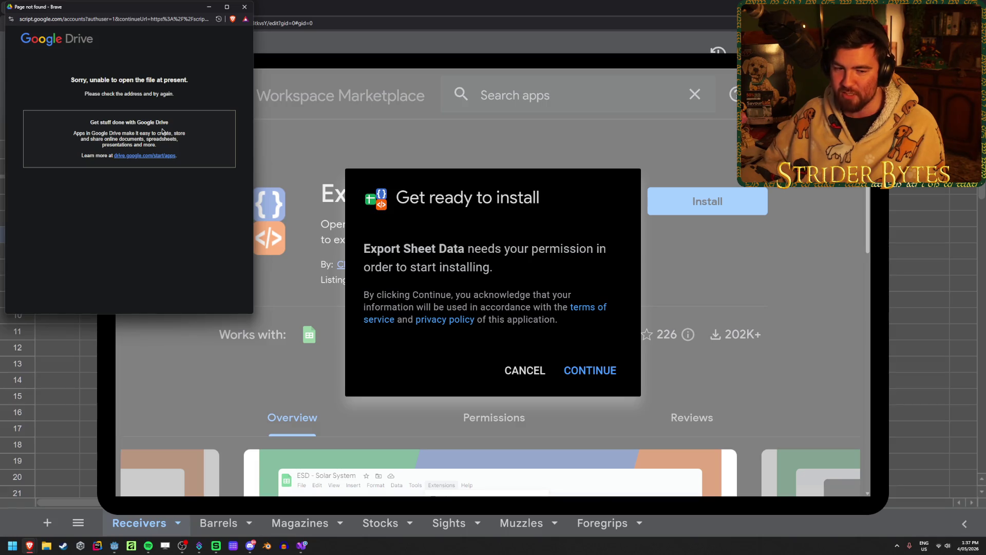
drag(133, 3, 205, 73)
double_click(218, 185)
triple_click(197, 141)
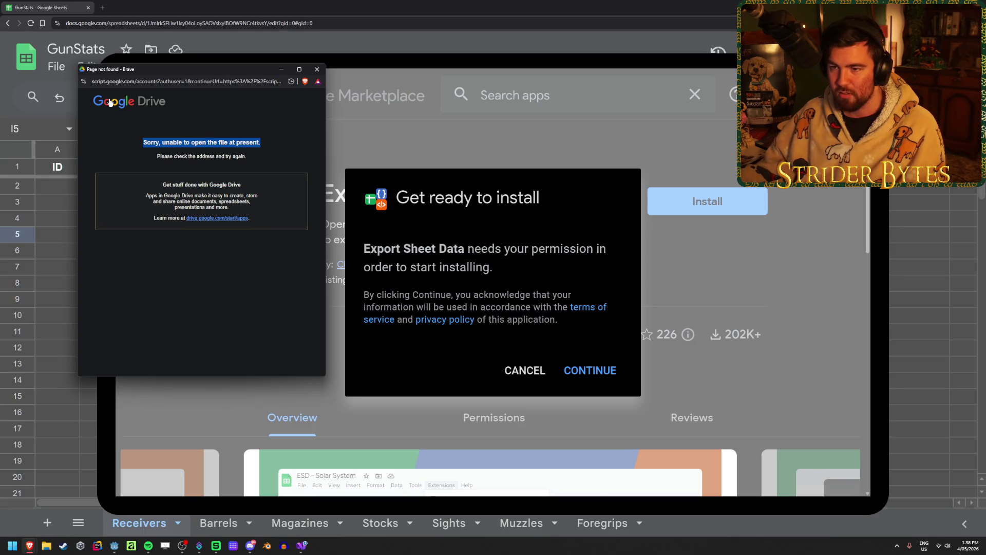
click(317, 69)
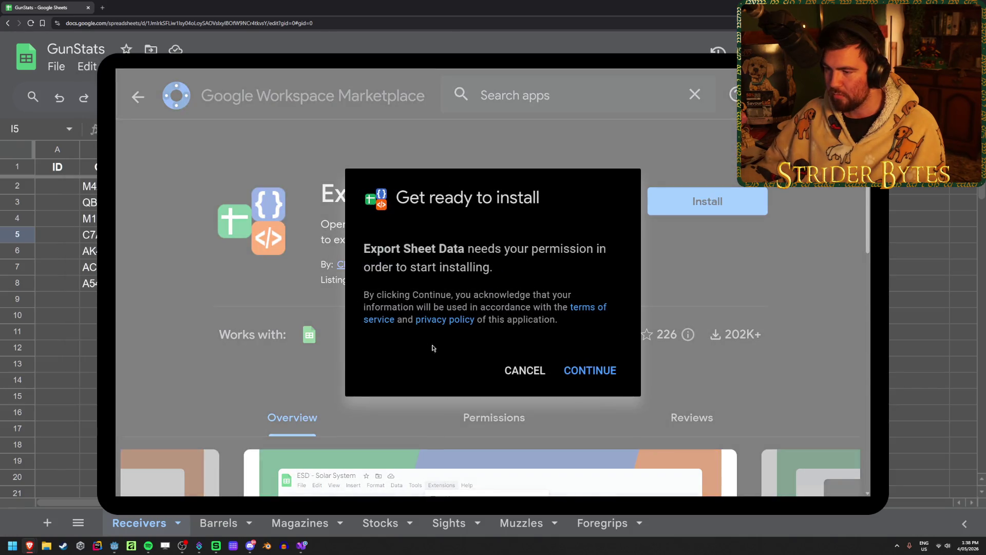
Step: Continue the install once more, close the failed popup and close the Marketplace window
click(600, 370)
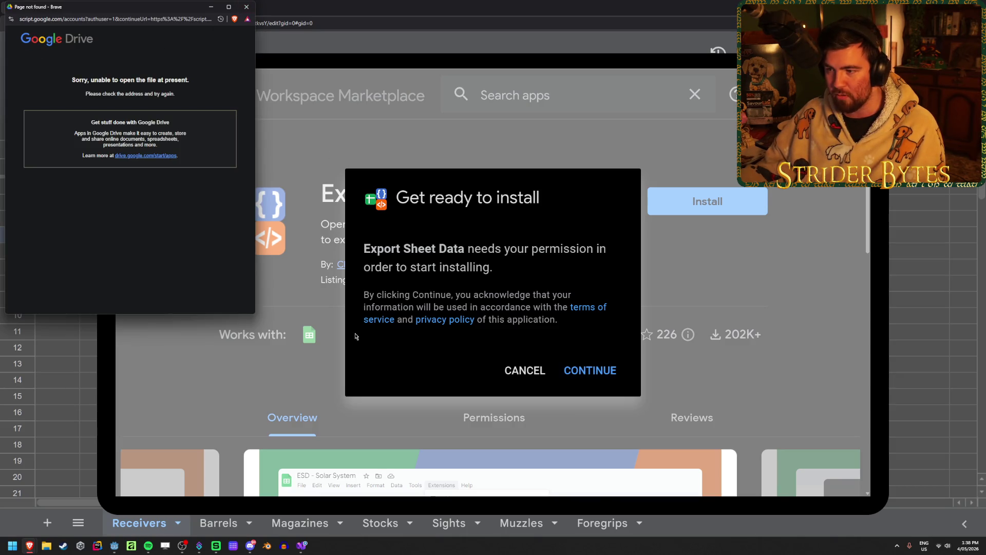
click(583, 372)
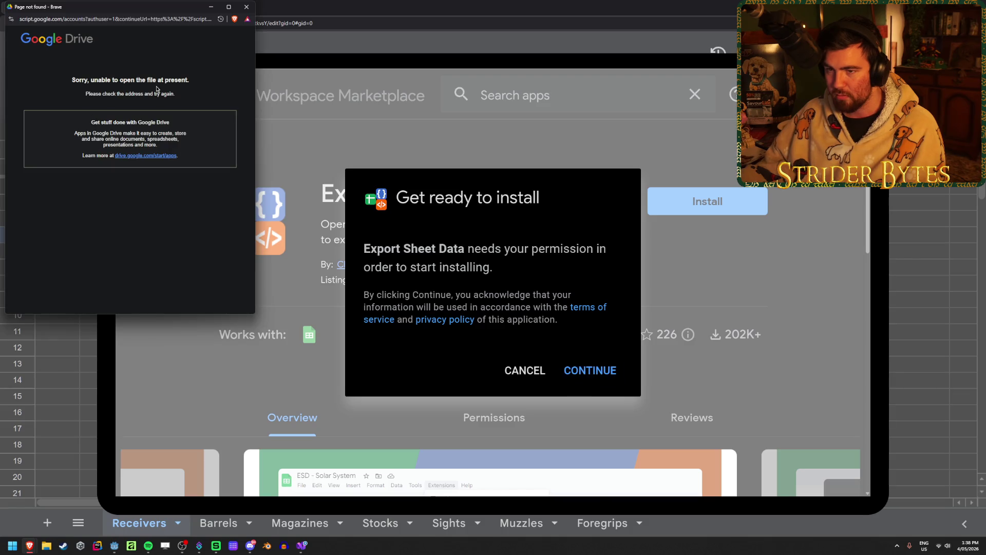
click(145, 19)
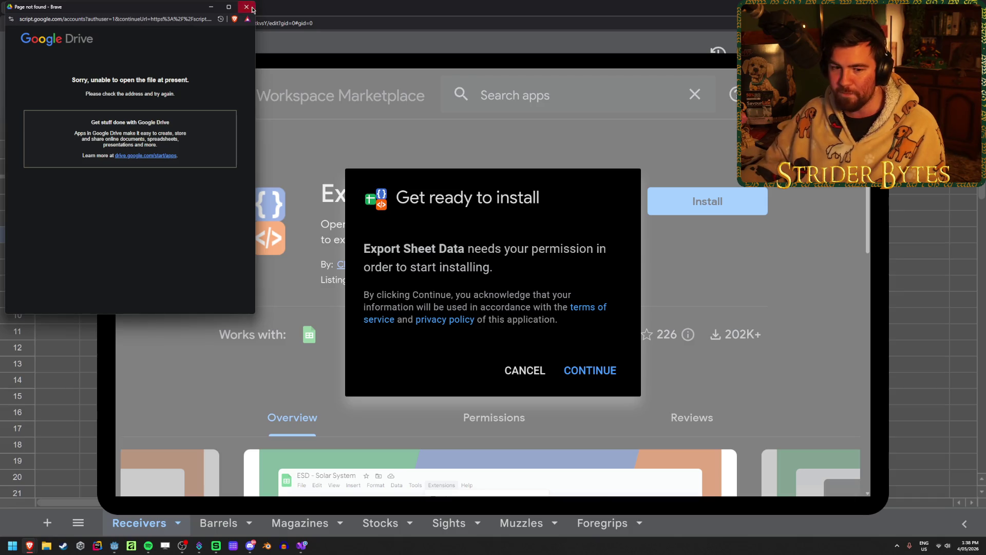
click(246, 7)
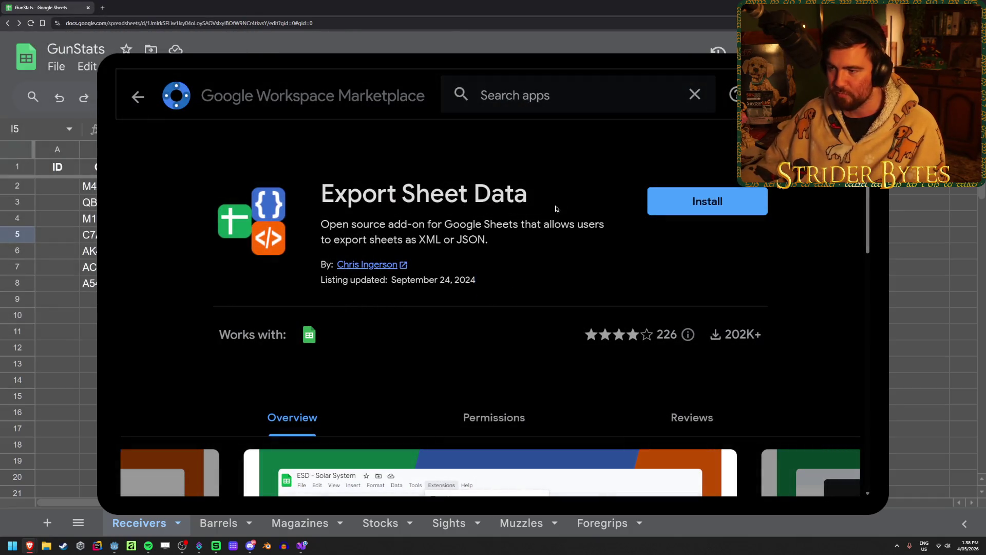
click(868, 96)
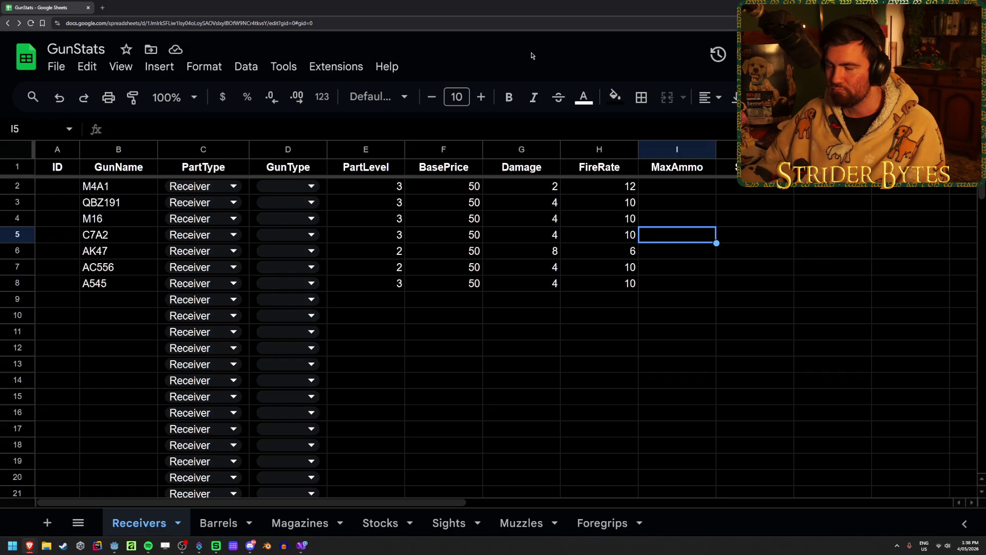
Step: Glance at the Receiver_A545 scene in Godot, then return to the GunStats sheet
key(alt+Tab)
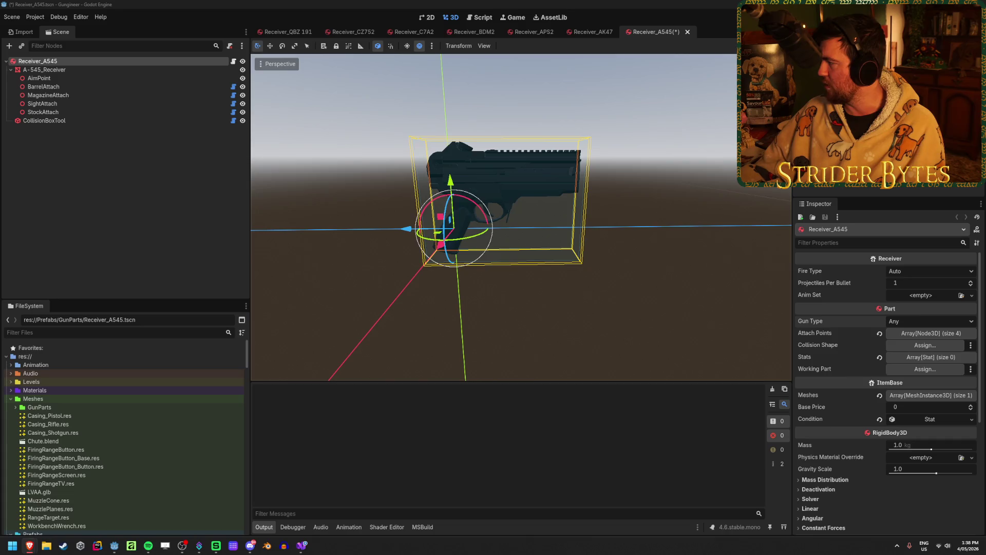
key(alt+Tab)
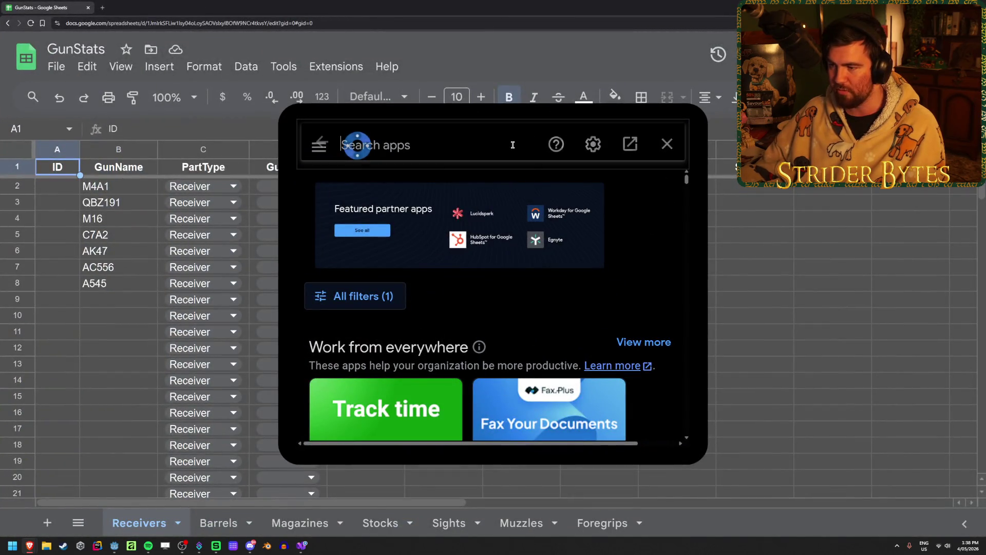
Step: Search 'export', install Export Sheet Data, then close the failed Drive popup and the permission dialog
text(export)
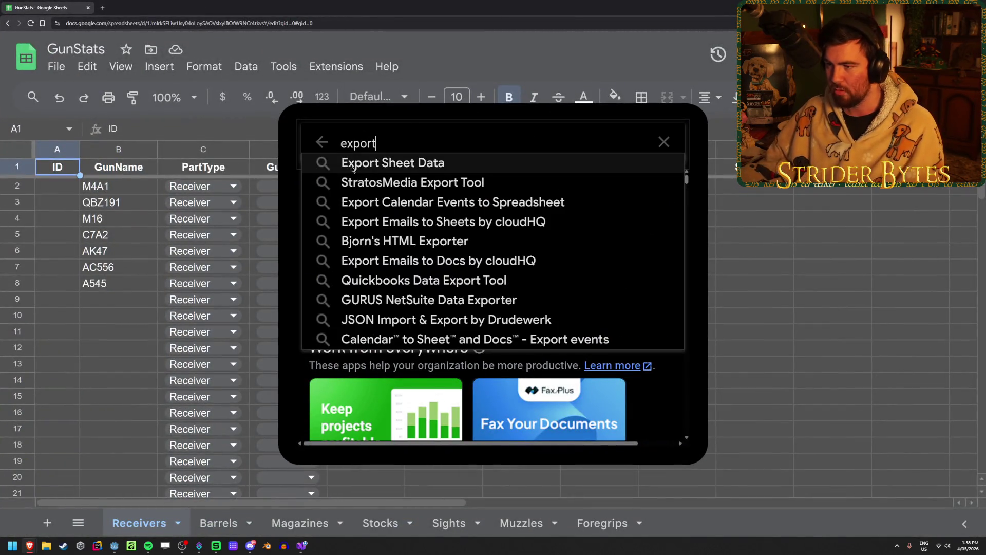
click(353, 165)
click(390, 348)
click(631, 222)
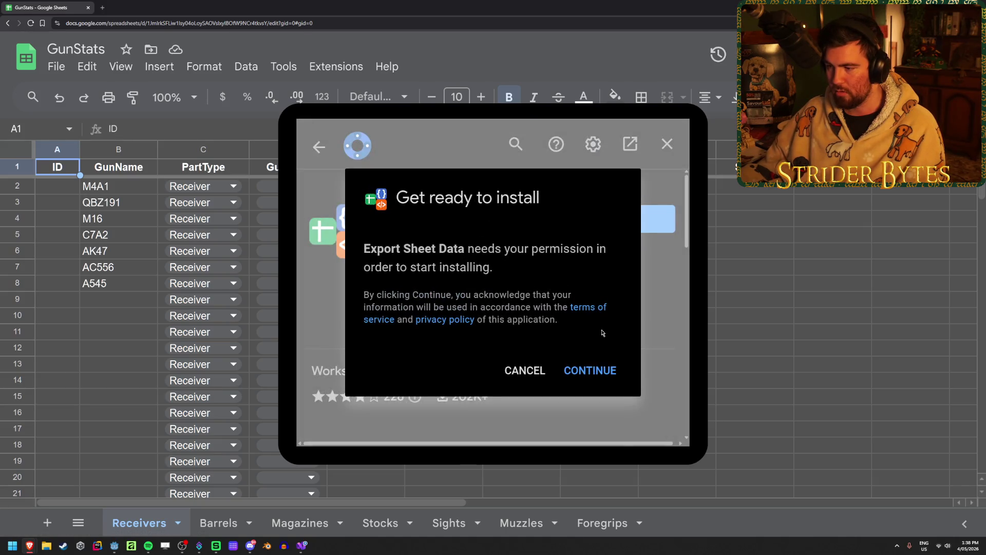
click(592, 369)
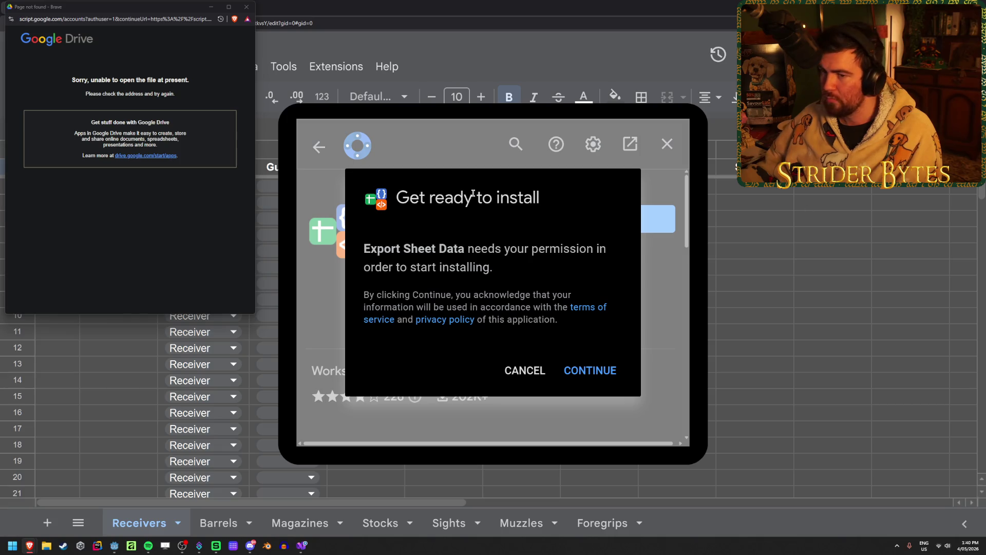
click(246, 7)
key(Escape)
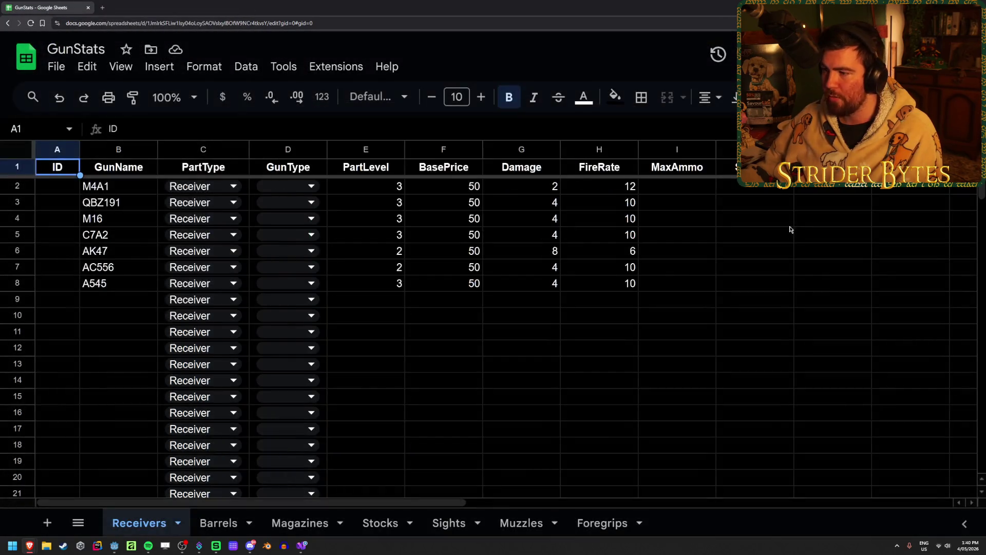
key(alt+Tab)
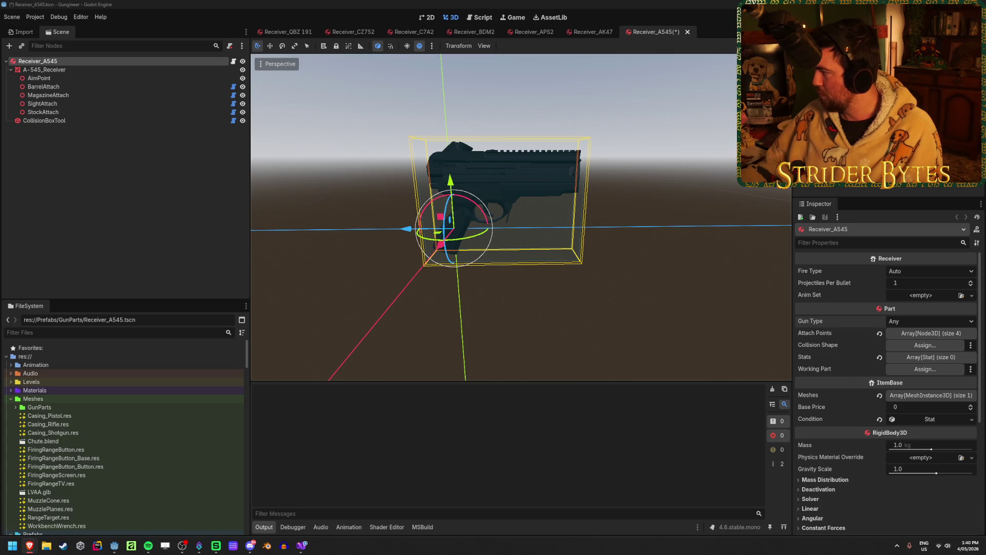
key(alt+Tab)
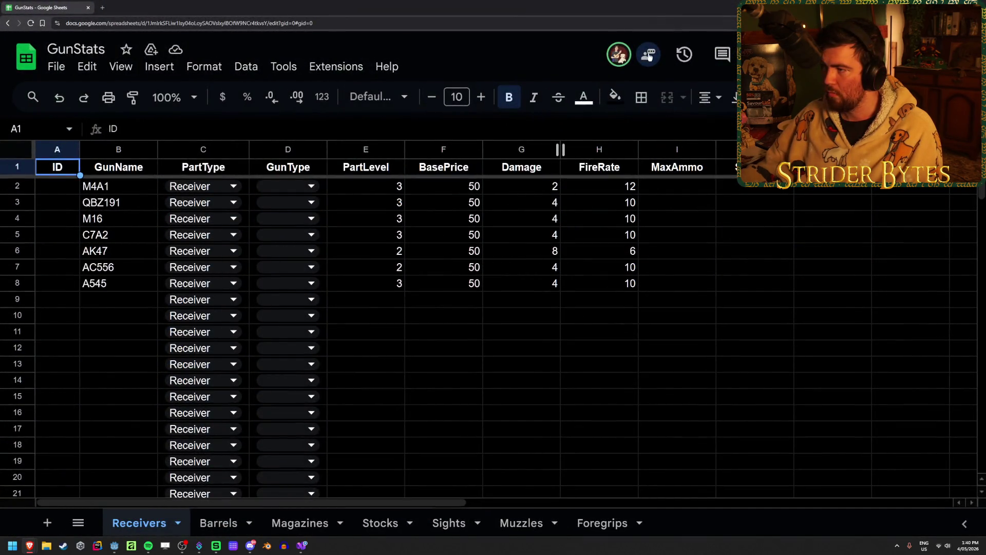
click(334, 67)
mouse_move(360, 93)
click(582, 124)
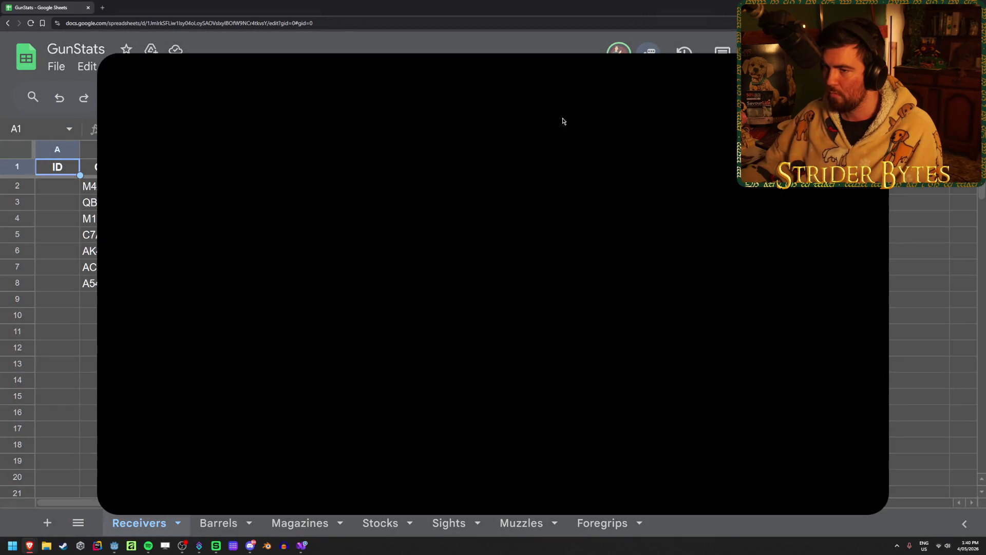
key(Escape)
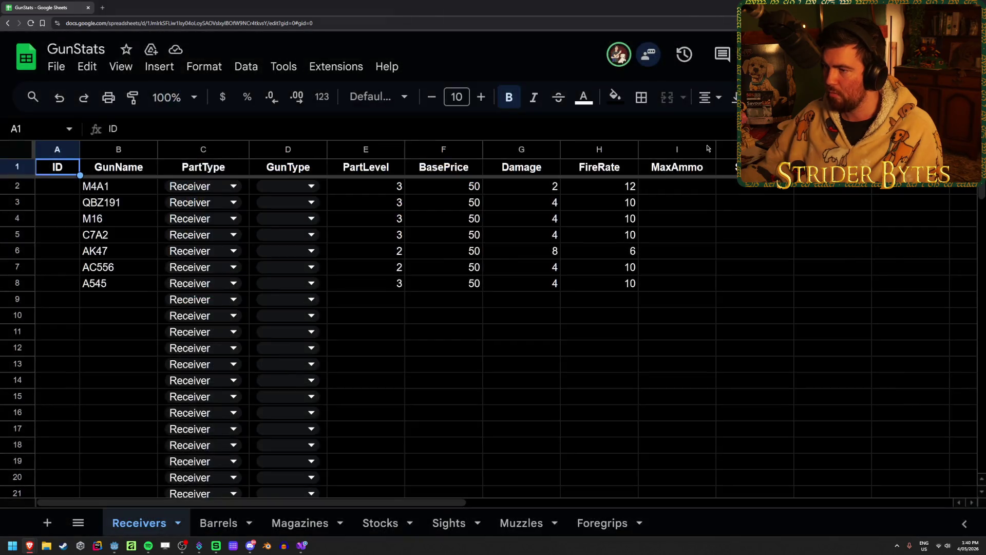
click(56, 67)
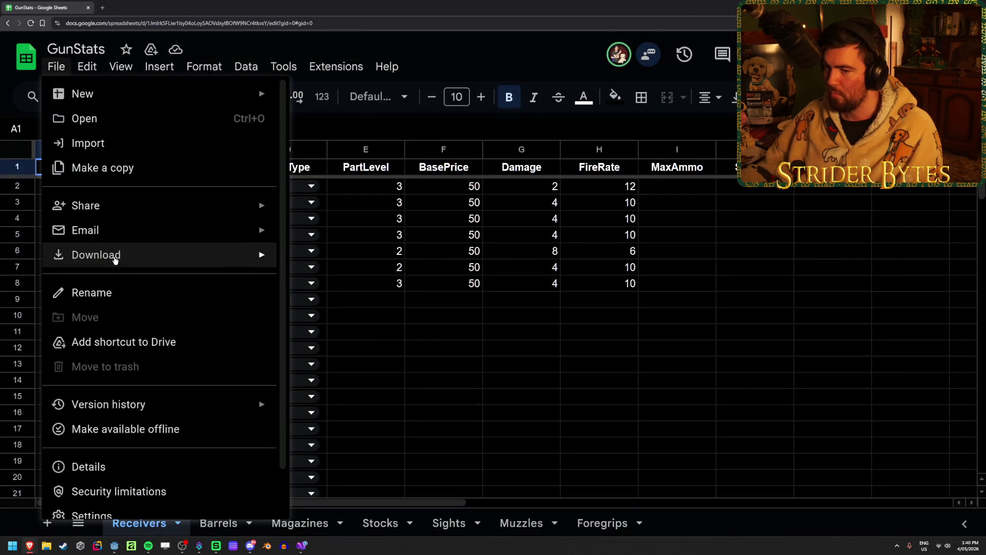
mouse_move(115, 259)
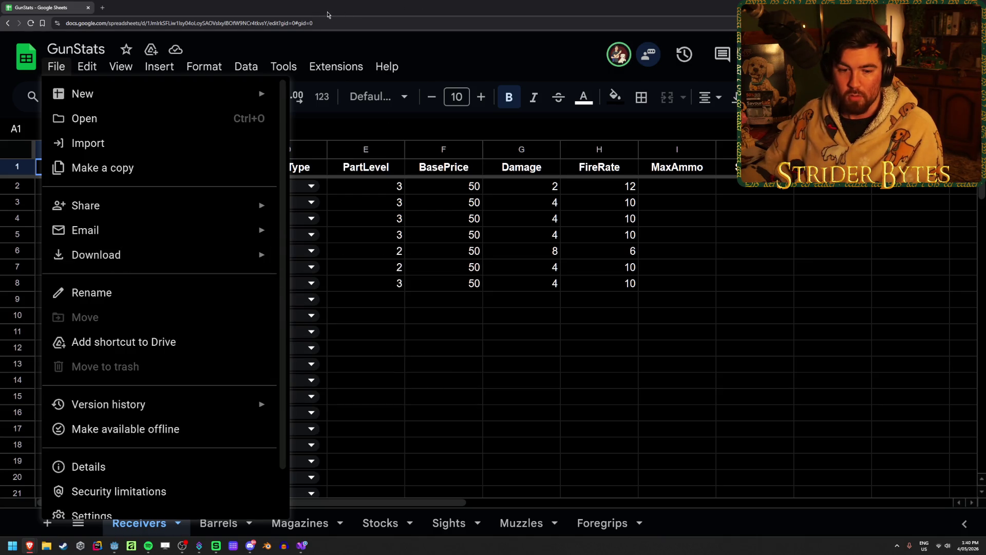
key(Escape)
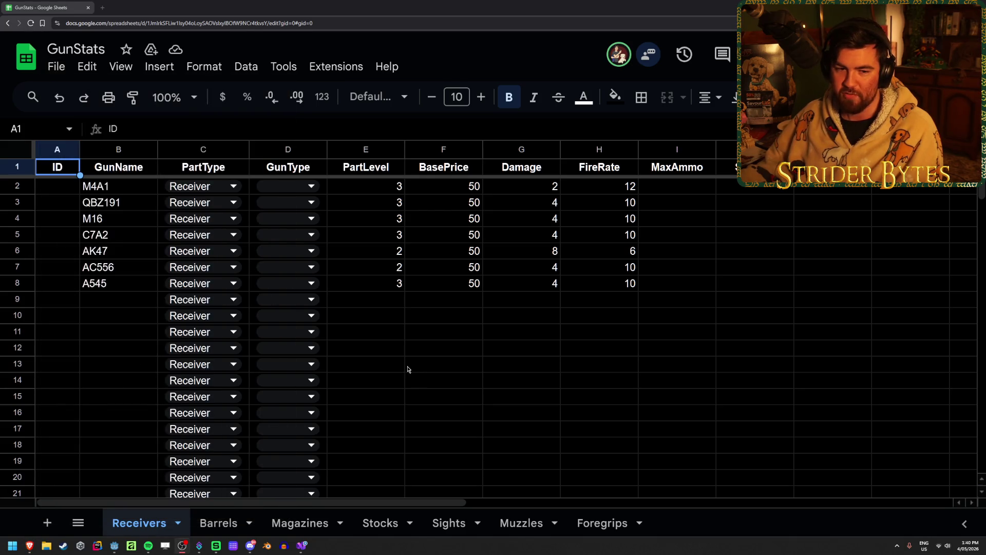
scroll(404, 366, down, 2)
scroll(405, 366, up, 2)
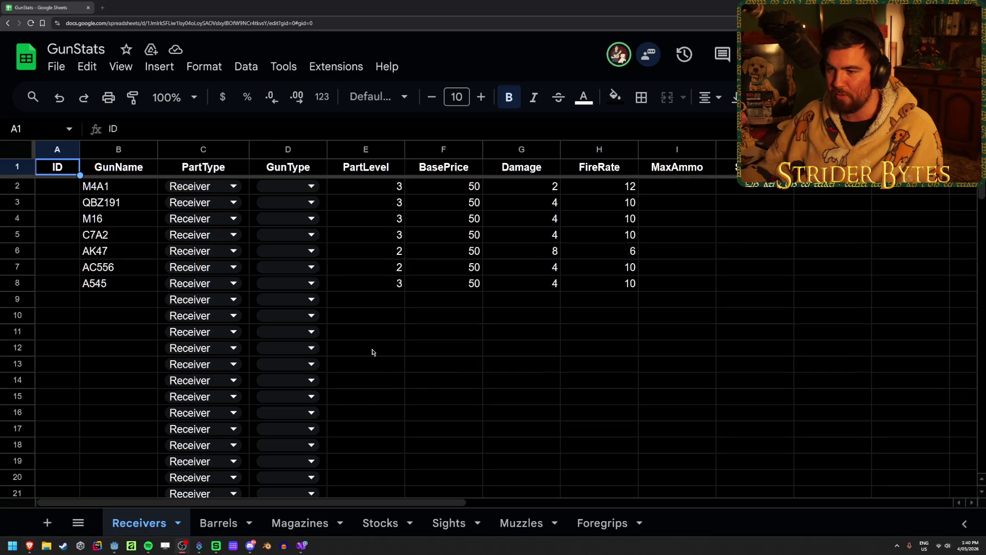
click(379, 306)
click(668, 283)
click(677, 186)
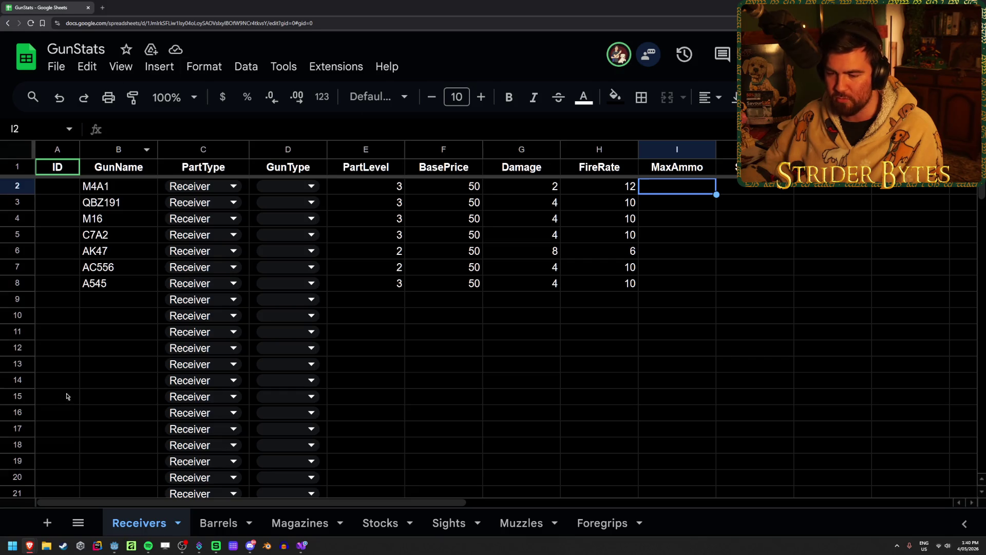
click(98, 299)
click(56, 299)
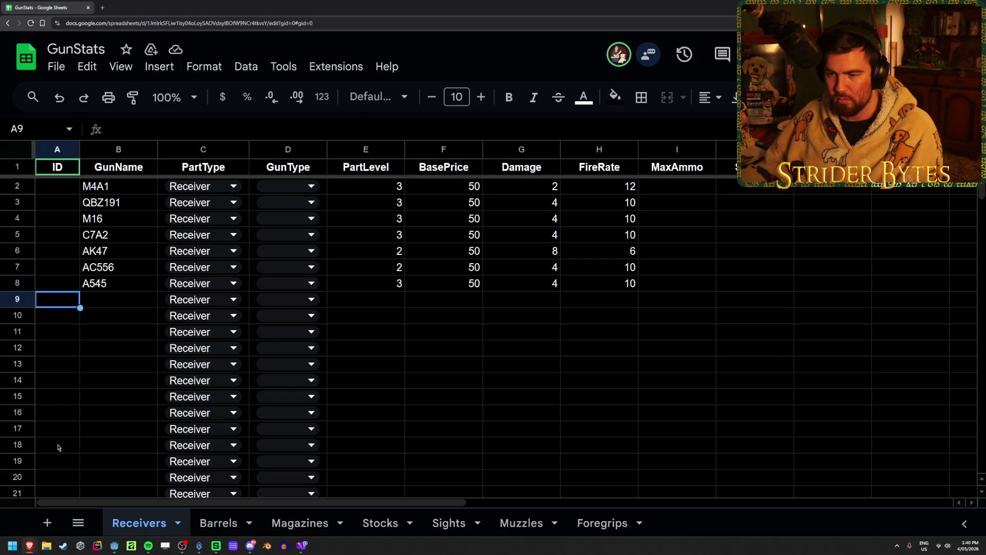
click(42, 353)
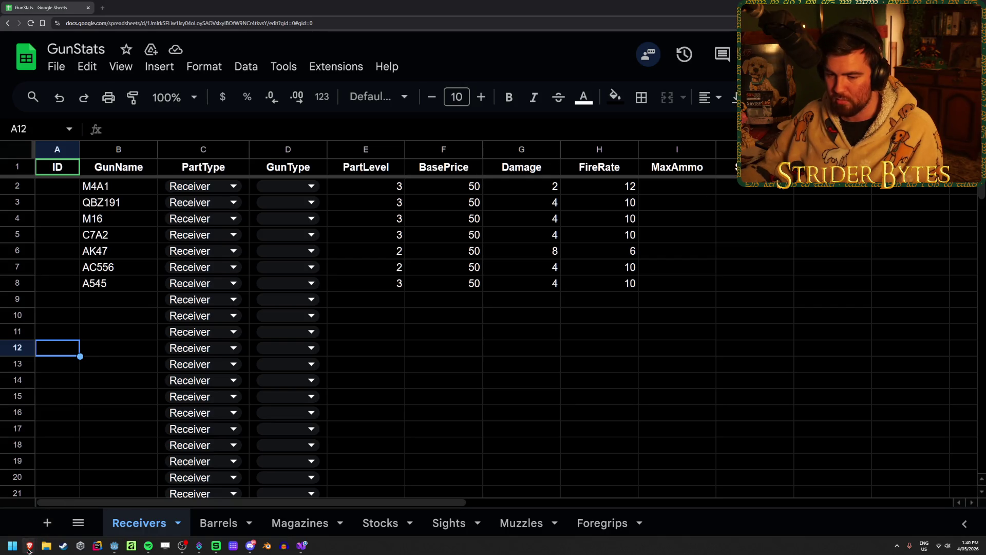
mouse_move(28, 549)
click(169, 515)
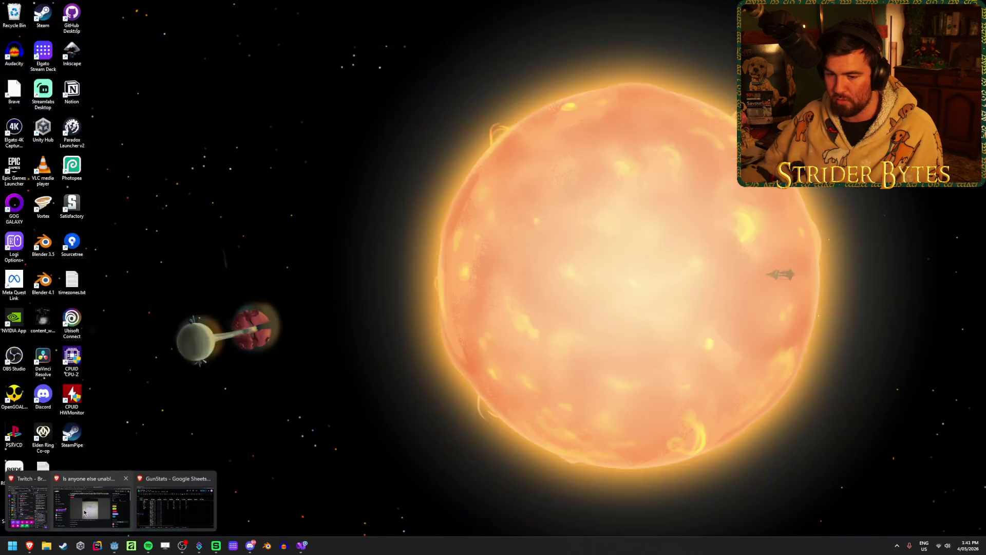
Step: Bring the Godot spreadsheet tutorial tab into the browser window and briefly play it
click(169, 515)
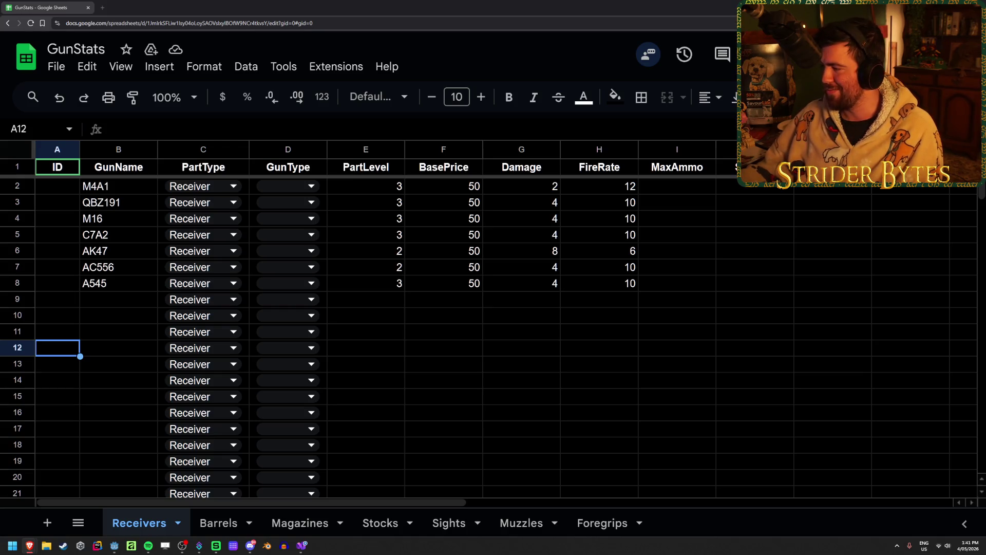
mouse_move(565, 180)
mouse_down()
mouse_move(410, 4)
mouse_move(221, 3)
mouse_up()
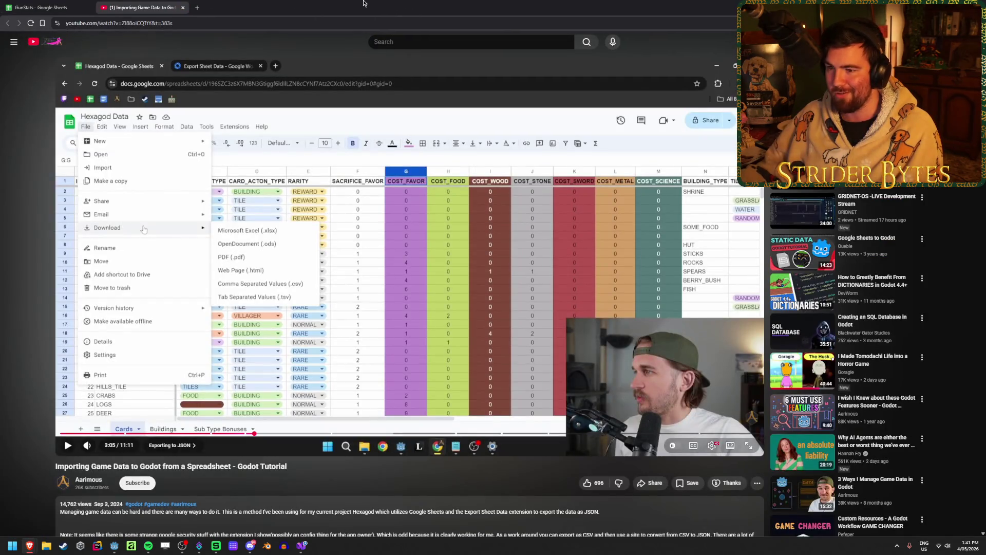
key(space)
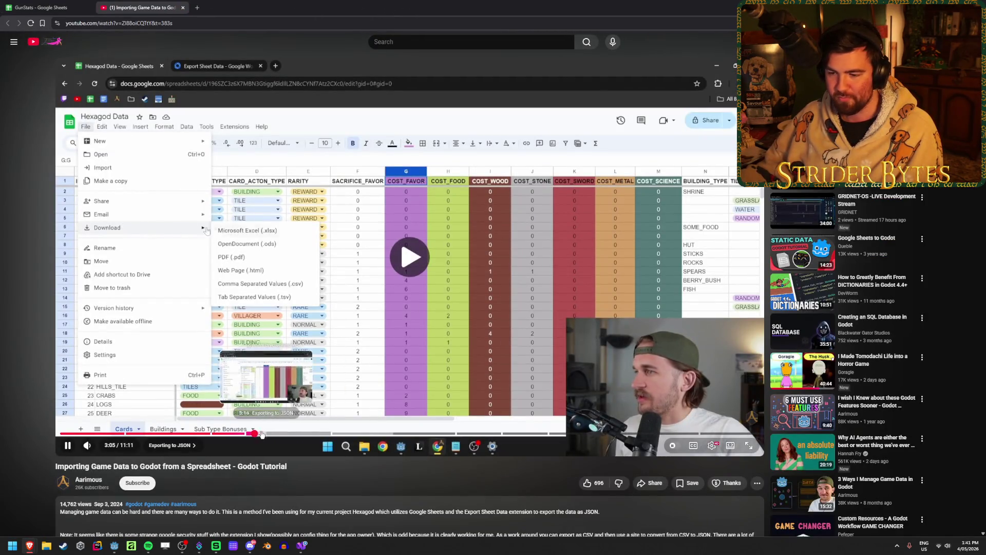
key(space)
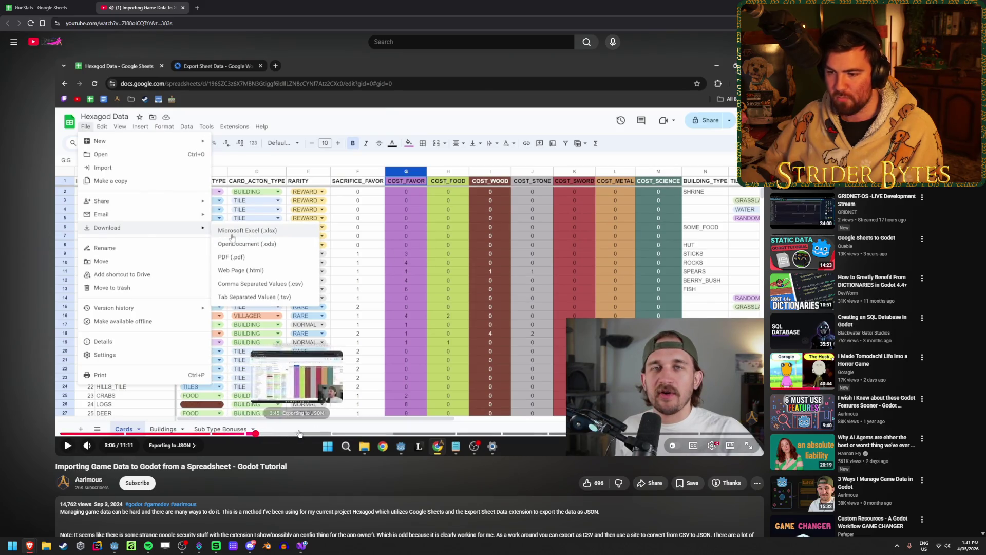
Step: Seek the tutorial to 'Using the Extension' at 4:20, pause, then open the GunStats sheet's Extensions
click(317, 433)
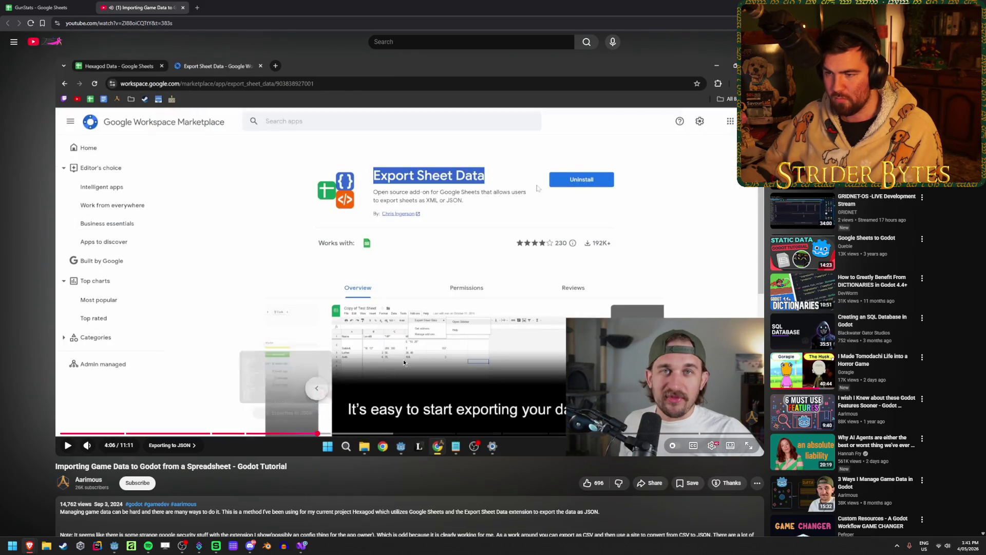
click(403, 362)
click(339, 434)
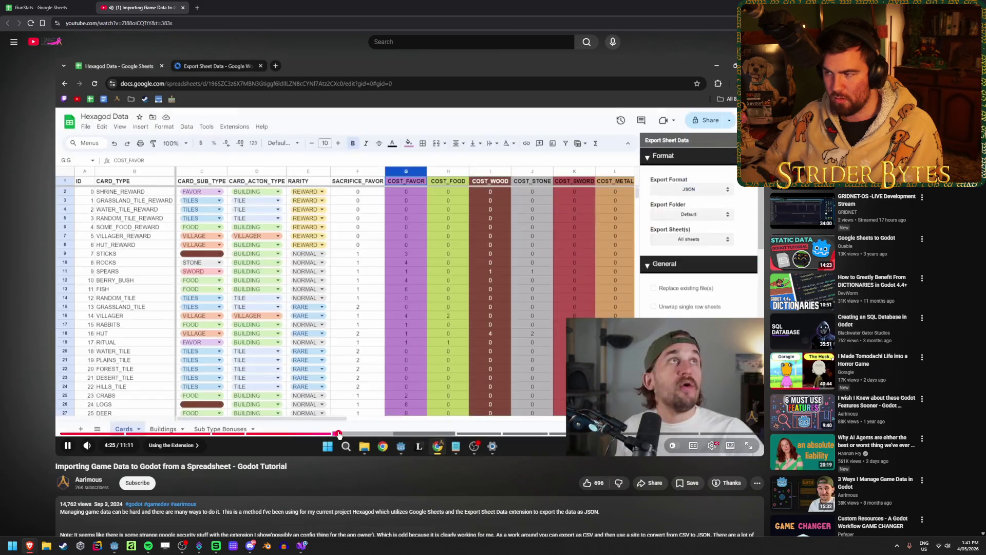
click(332, 435)
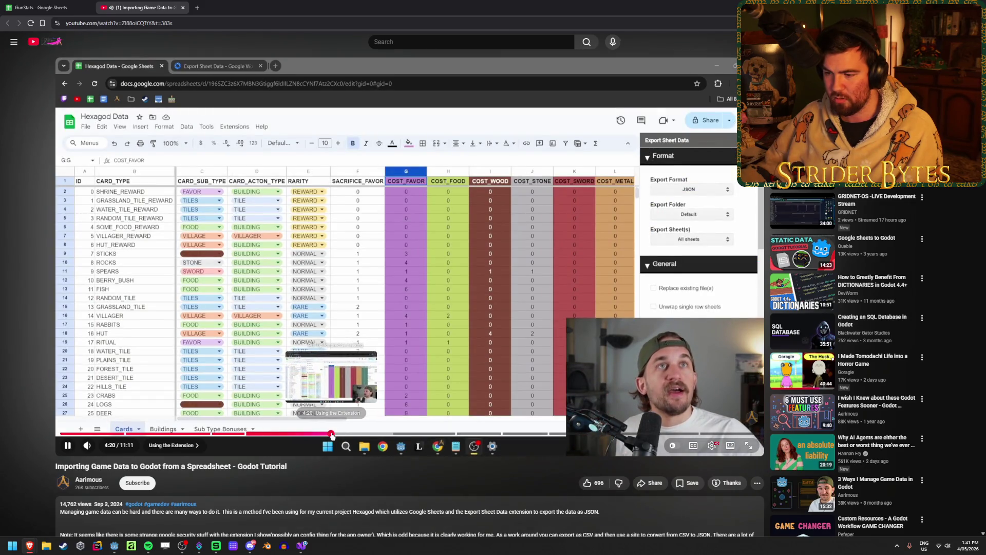
click(396, 250)
key(ctrl+1)
click(359, 68)
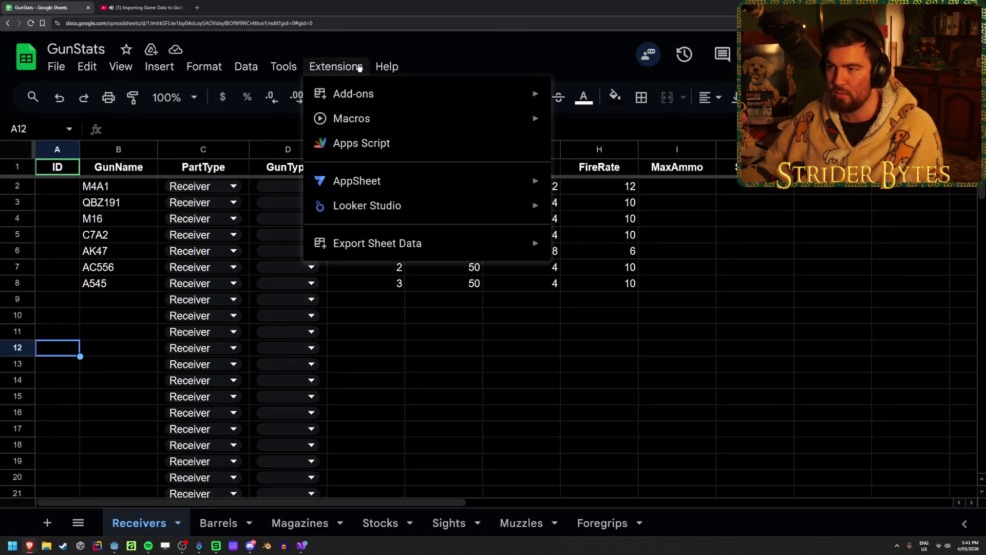
Step: Open the Export Sheet Data sidebar on GunStats and dismiss the add-on's What's New notice
mouse_move(422, 235)
click(600, 257)
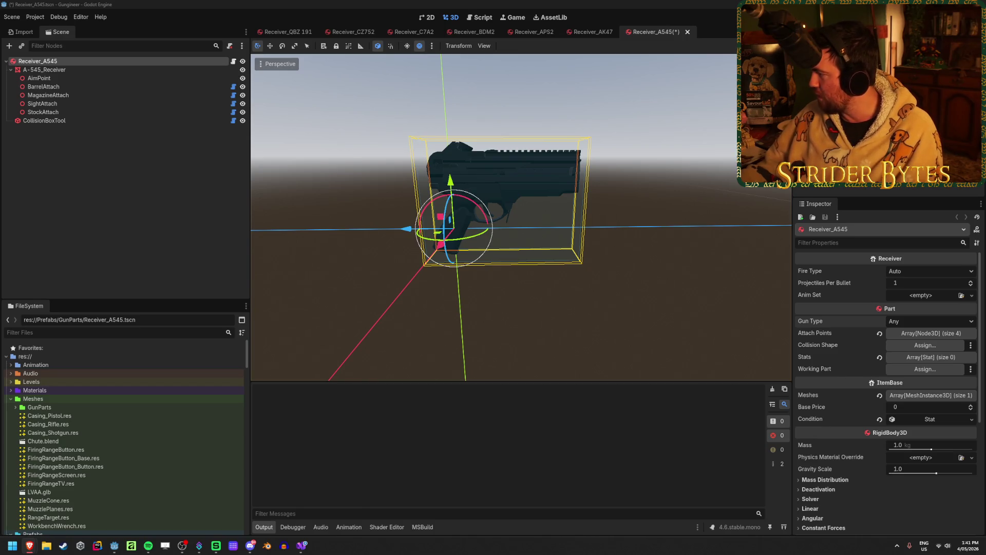
key(alt+Tab)
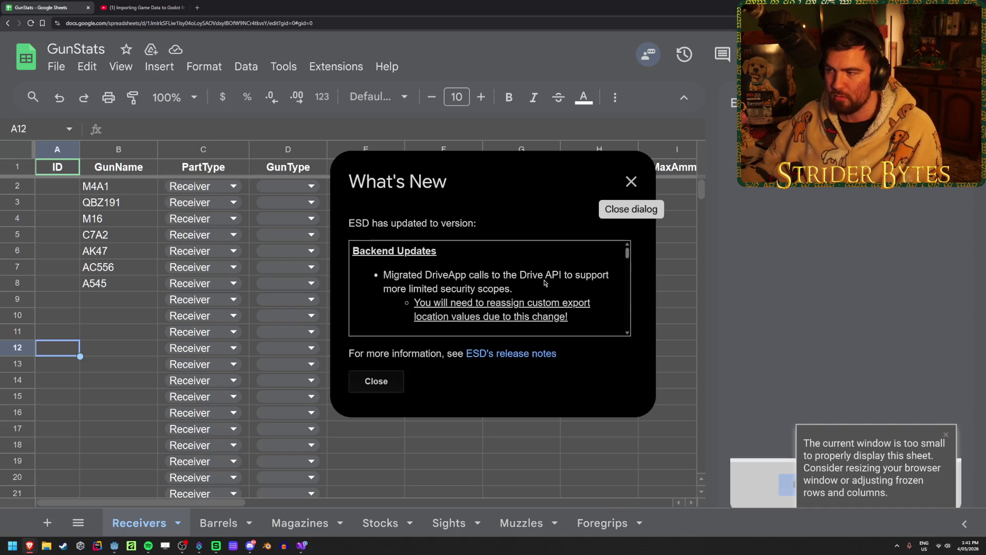
click(630, 182)
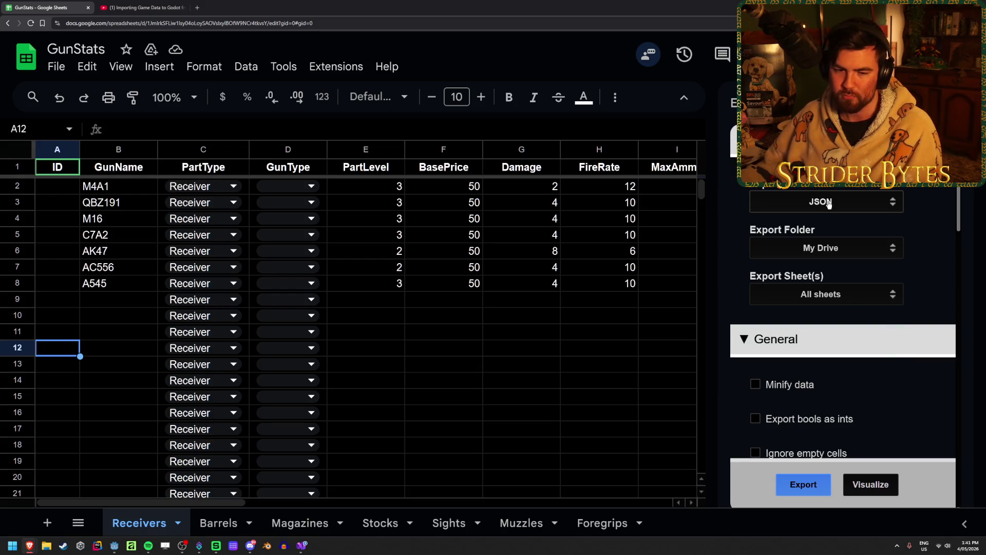
Step: Look over the sidebar's JSON export options, then resume the tutorial video at about 4:22
scroll(828, 204, down, 1)
scroll(828, 204, down, 10)
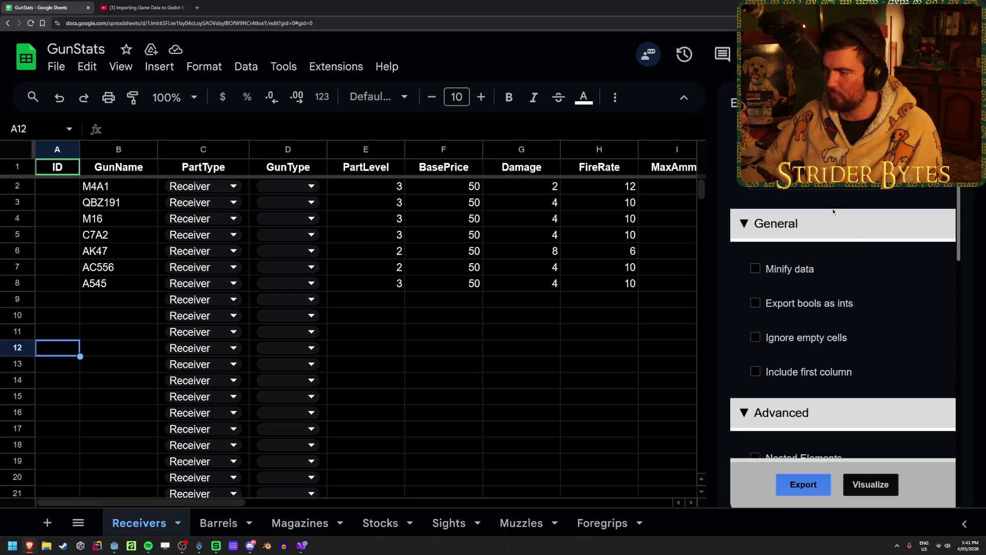
scroll(885, 321, up, 10)
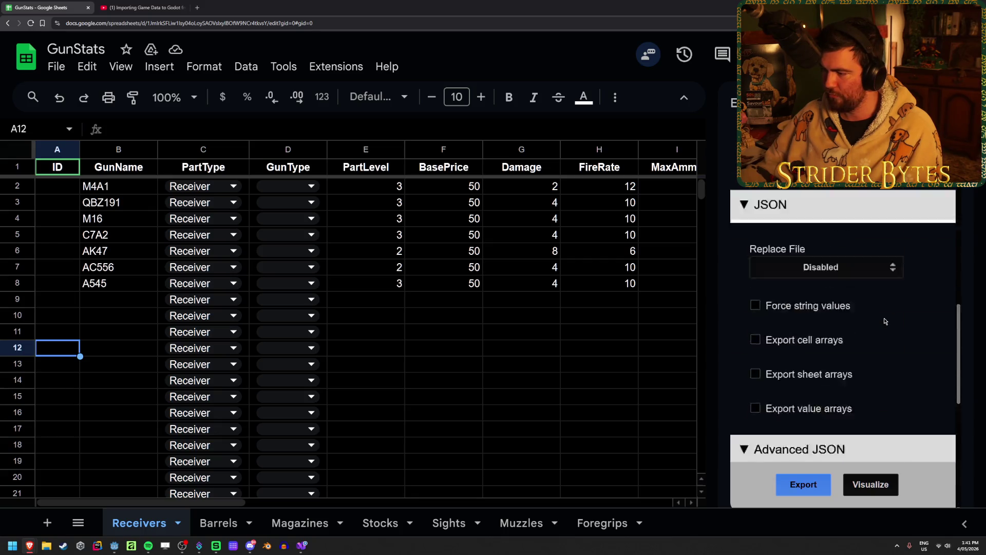
scroll(851, 361, down, 10)
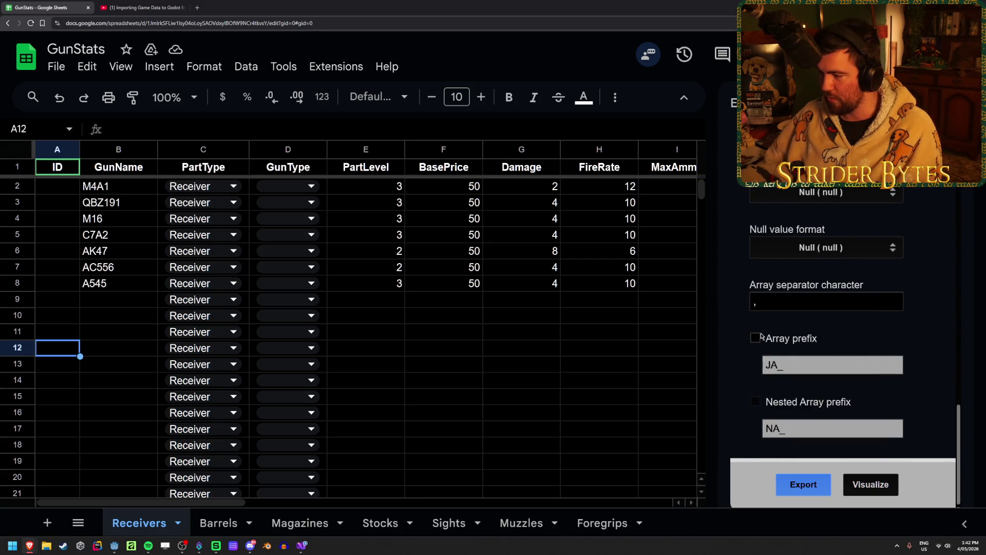
scroll(925, 378, up, 4)
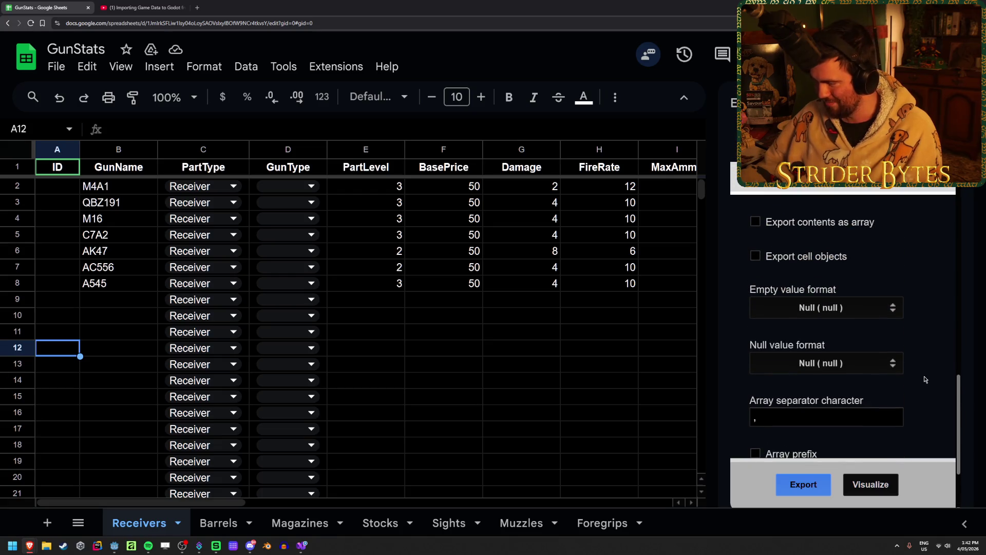
scroll(924, 379, up, 8)
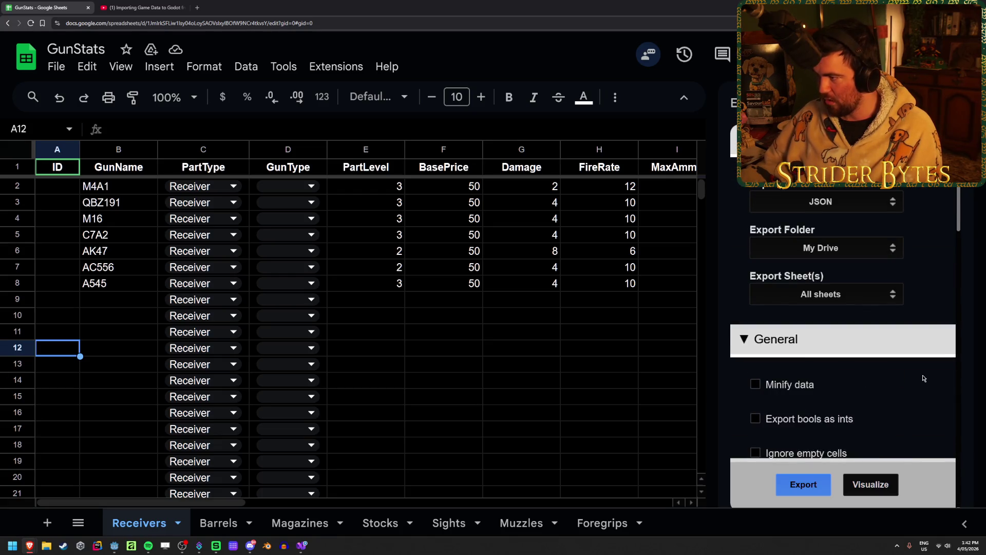
click(186, 7)
click(350, 331)
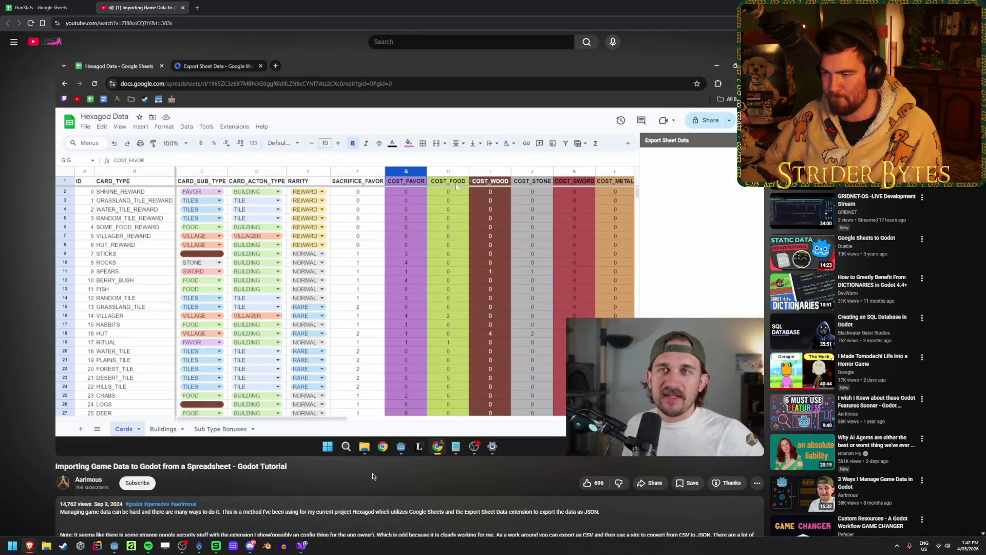
Step: Skip the tutorial ahead 10 seconds, pause at 4:47, and return to the GunStats sheet
key(l)
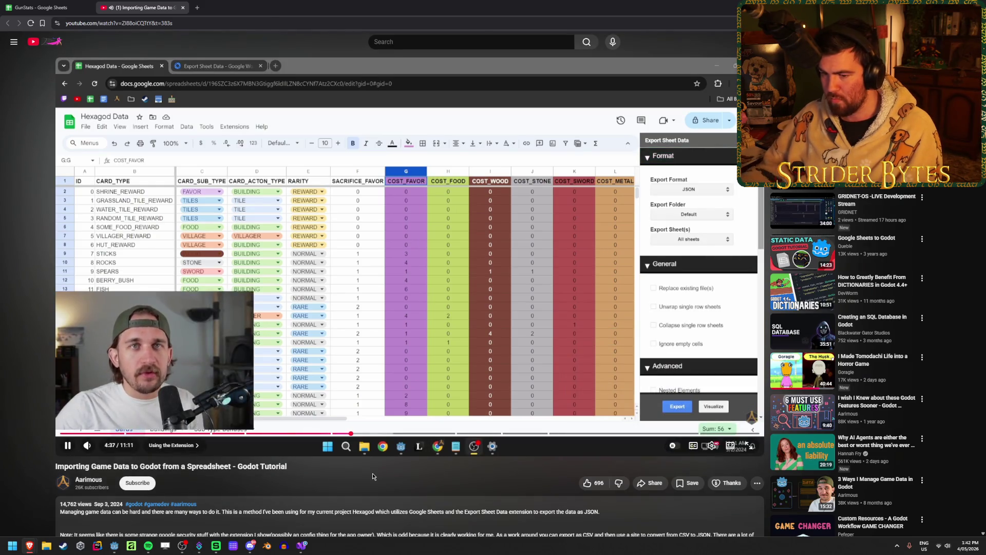
mouse_move(104, 447)
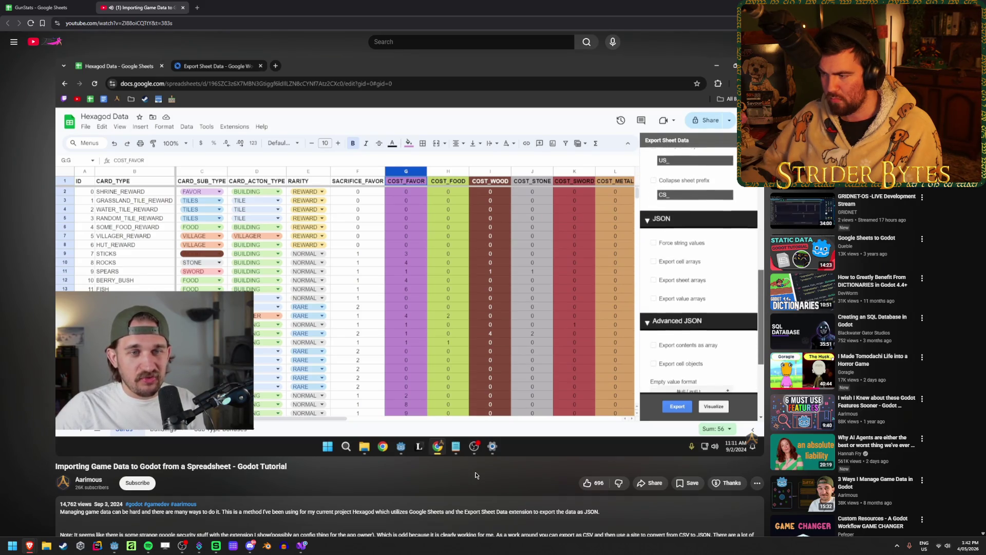
key(space)
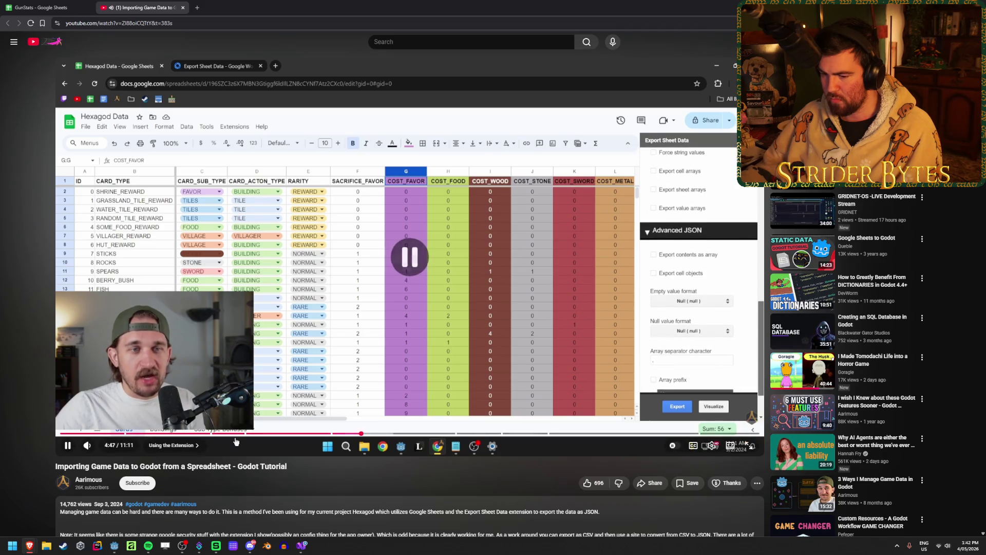
key(ctrl+1)
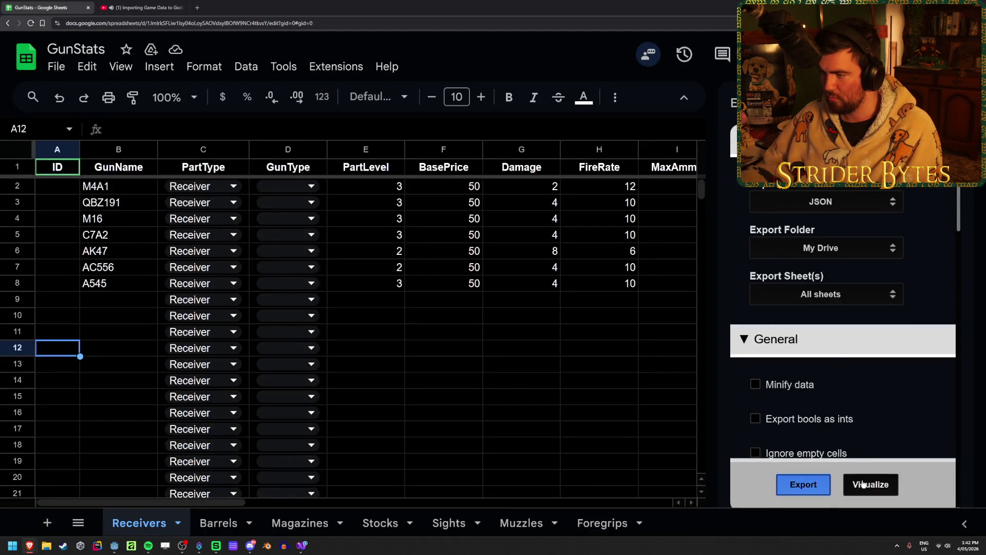
Step: Generate the GunStats JSON with Visualize, which fails with a permission error
click(863, 484)
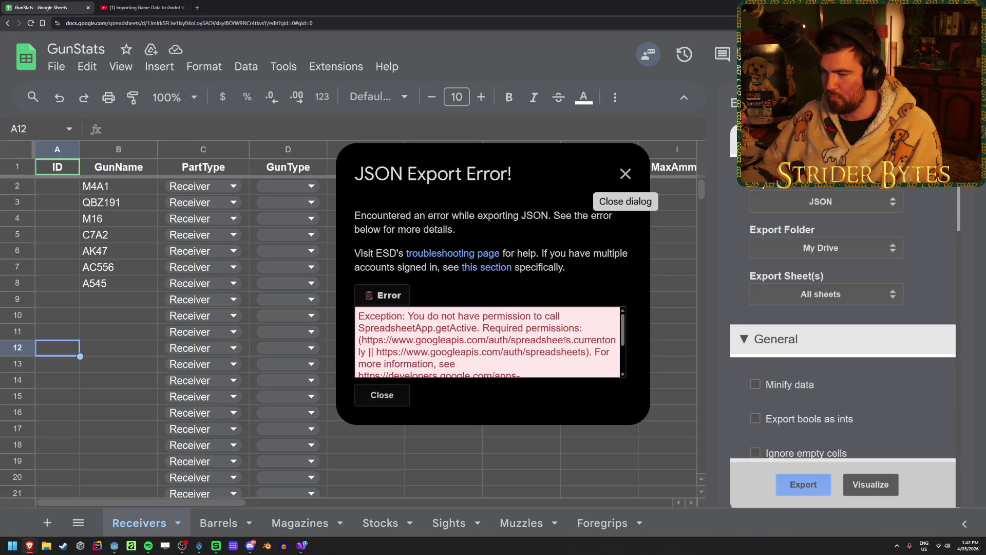
scroll(566, 330, down, 2)
scroll(566, 330, down, 2)
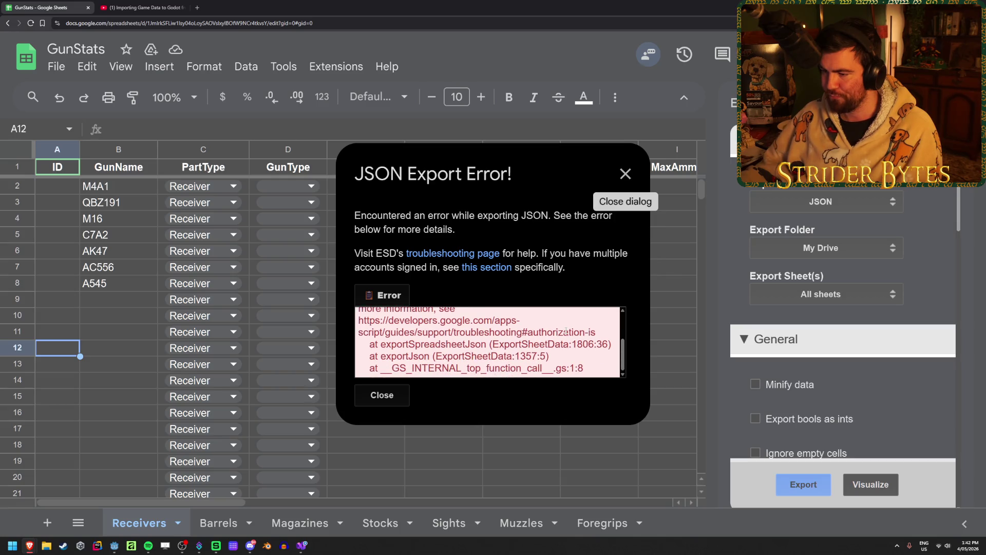
scroll(583, 351, up, 5)
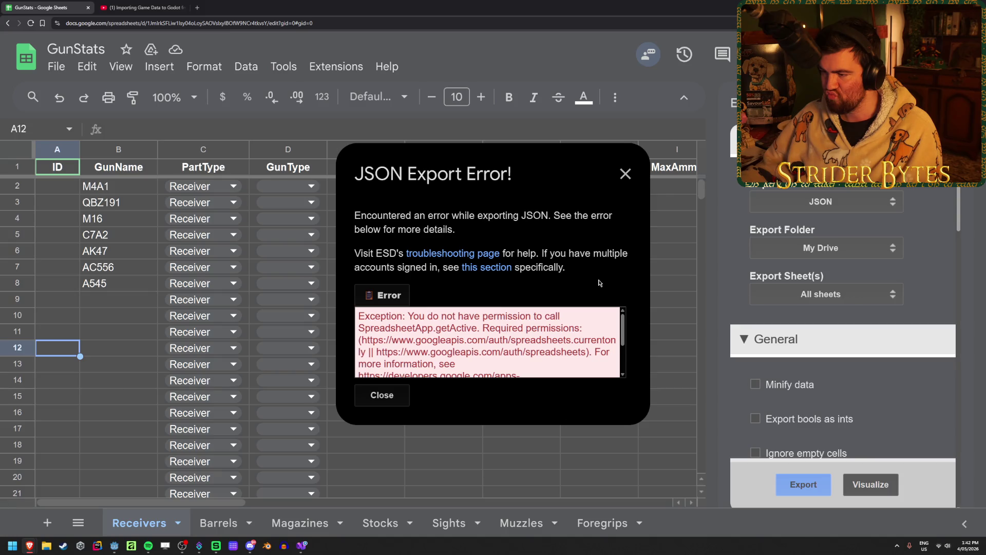
mouse_move(405, 267)
mouse_down()
mouse_move(370, 267)
mouse_move(438, 267)
mouse_up()
drag(355, 267, 459, 267)
click(421, 276)
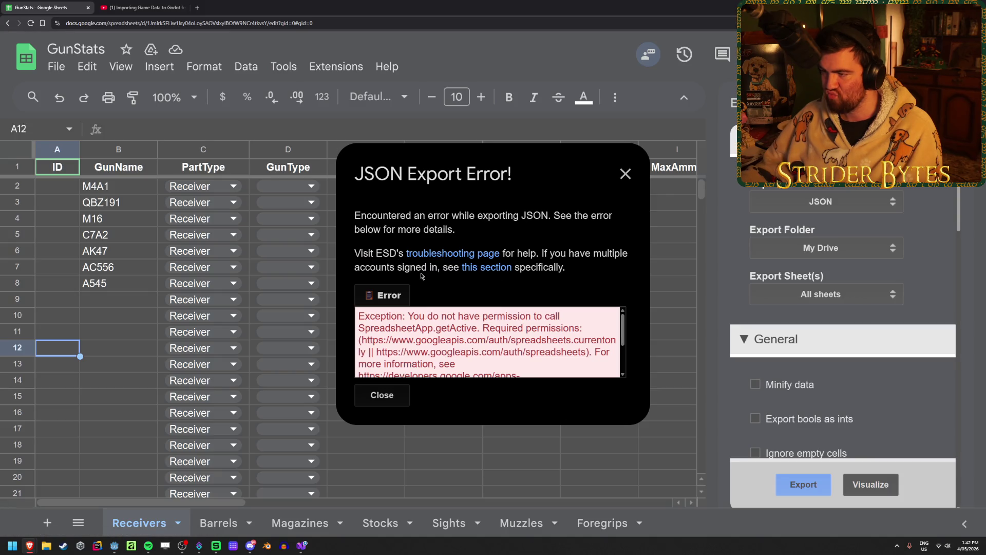
Step: Dismiss the JSON export errors and compiling notices, then return to Godot
click(625, 174)
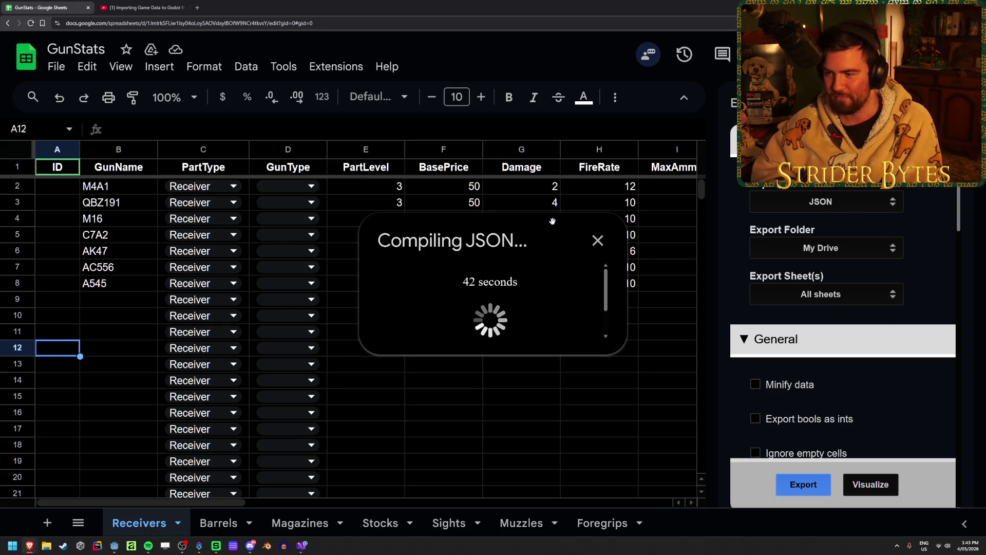
click(596, 239)
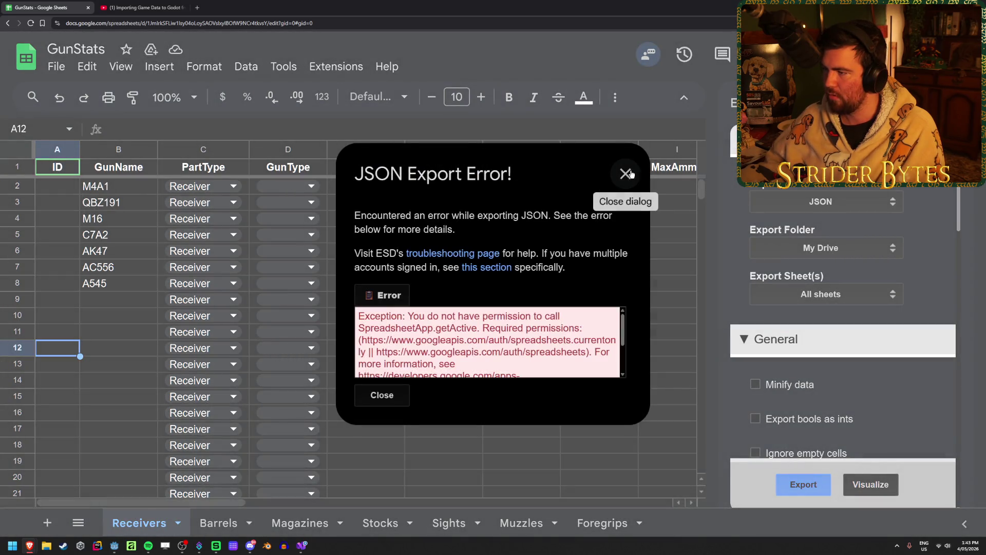
click(629, 175)
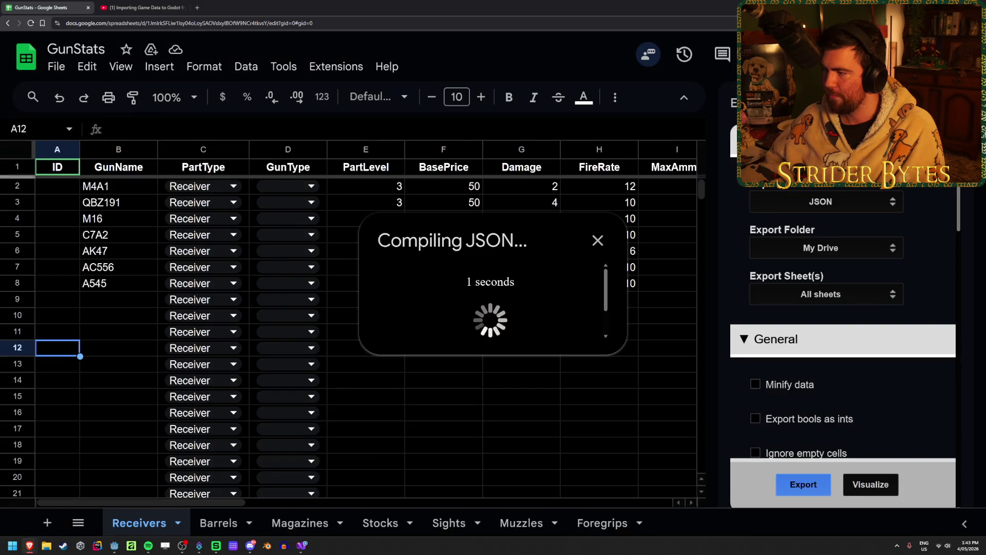
click(596, 240)
key(alt+Tab)
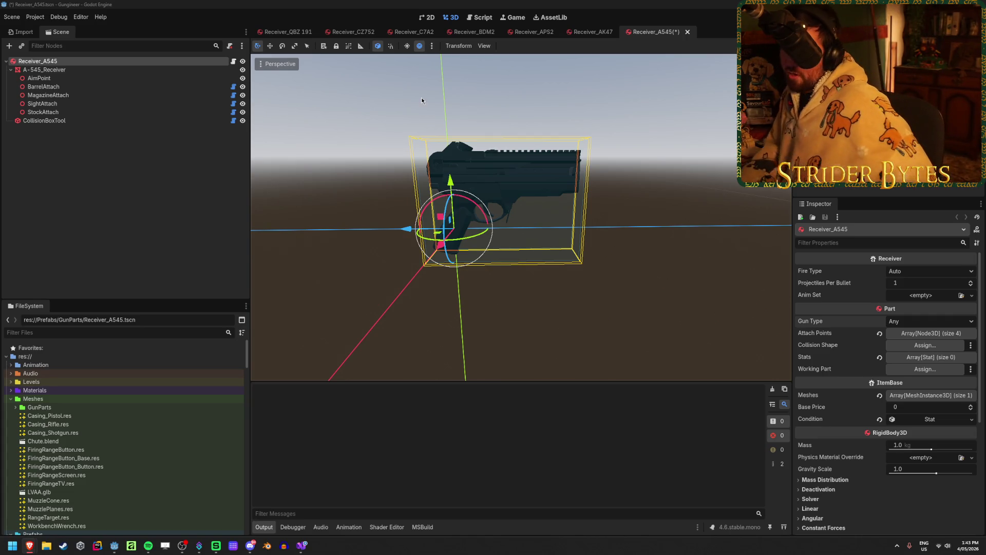
Step: Save Receiver_A545 and close the open part scene tabs, leaving only Workshop
key(ctrl+s)
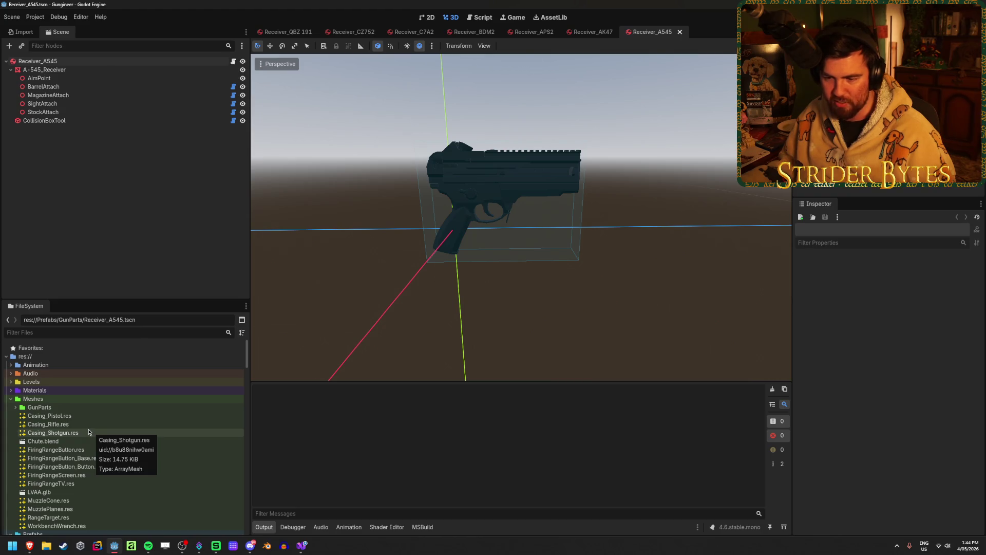
scroll(579, 36, up, 8)
middle_click(441, 32)
middle_click(426, 32)
middle_click(370, 31)
middle_click(329, 32)
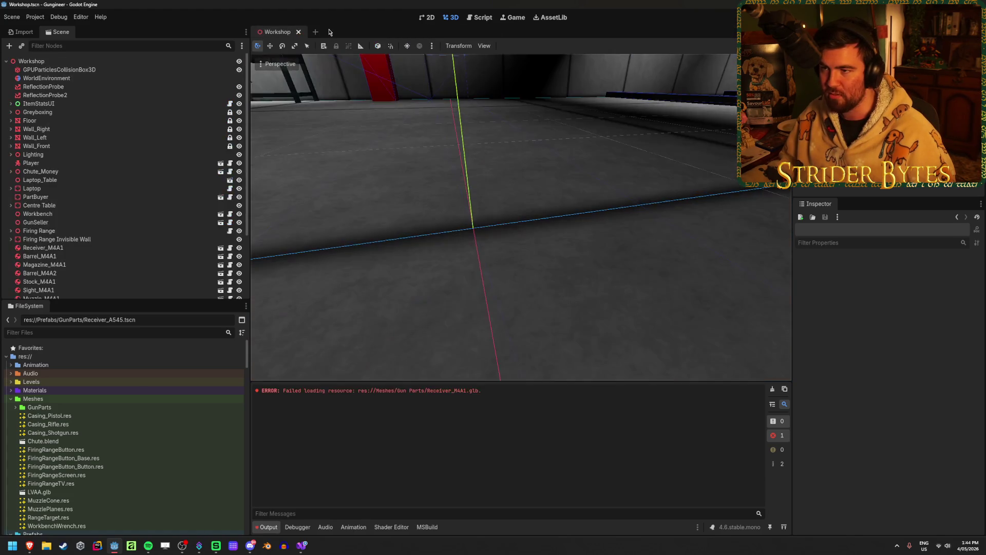
Step: Open the Muzzle_M4A1 prefab scene from the FileSystem dock
scroll(126, 445, down, 4)
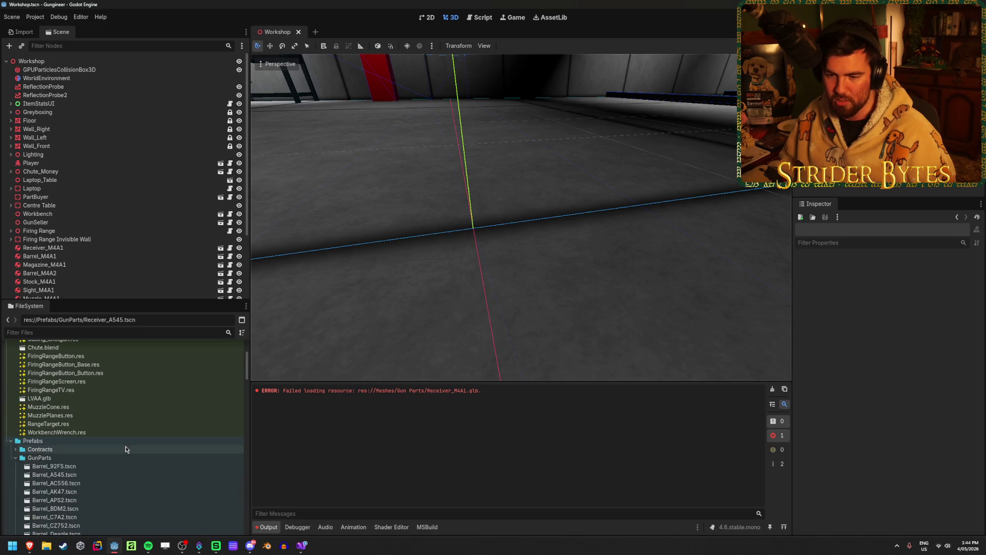
scroll(125, 445, up, 3)
scroll(125, 445, down, 10)
scroll(124, 445, down, 4)
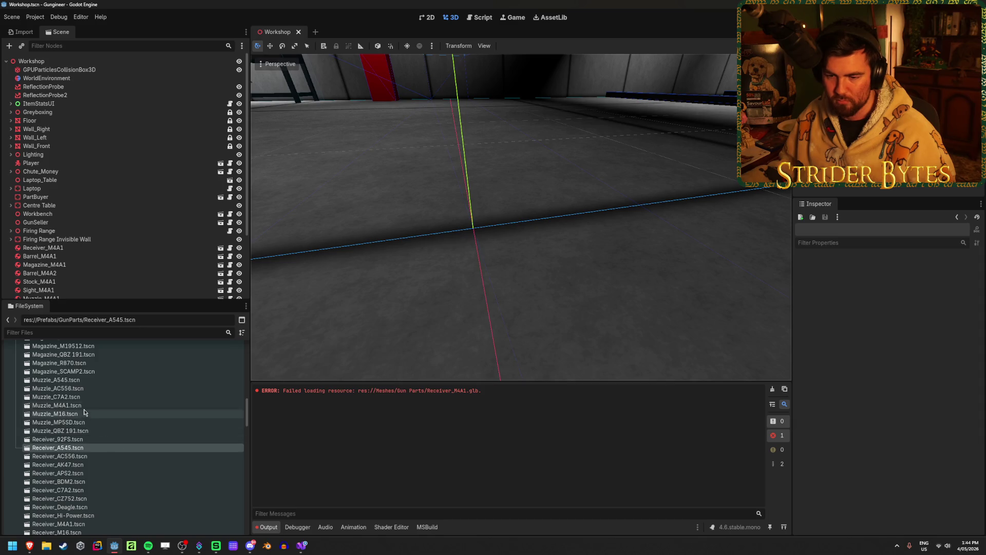
double_click(82, 405)
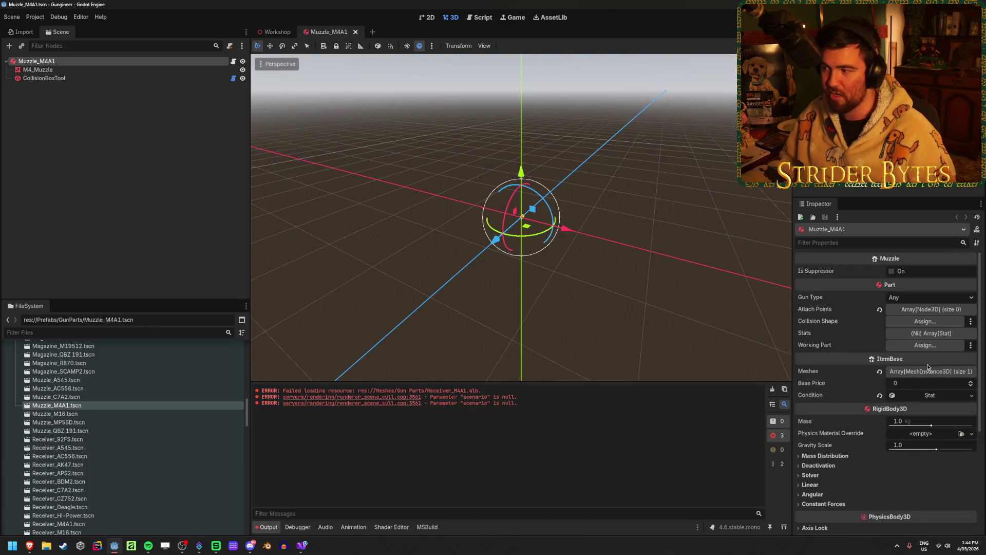
Step: Give Muzzle_M4A1 a Stats array holding two new Stat entries and edit the first one's value
click(924, 333)
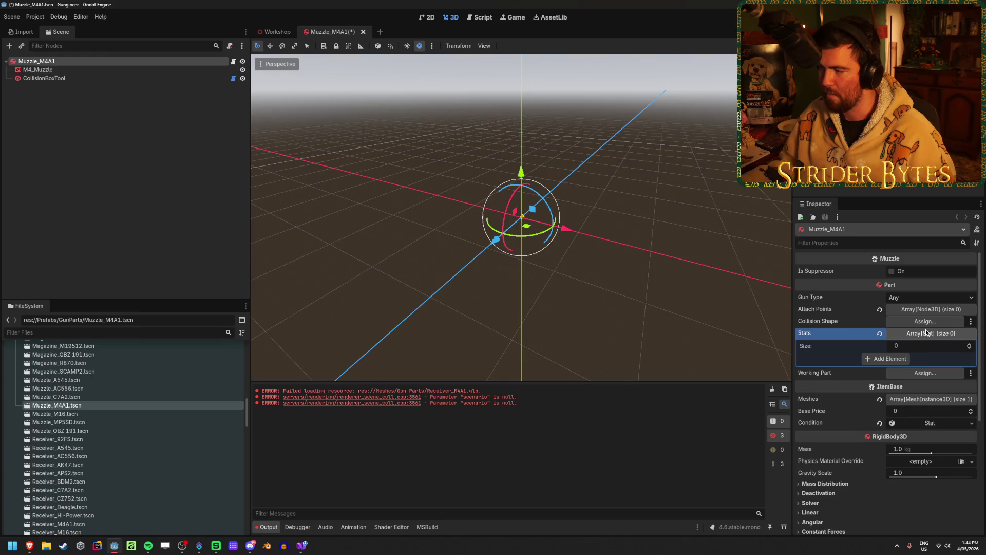
click(897, 358)
click(887, 370)
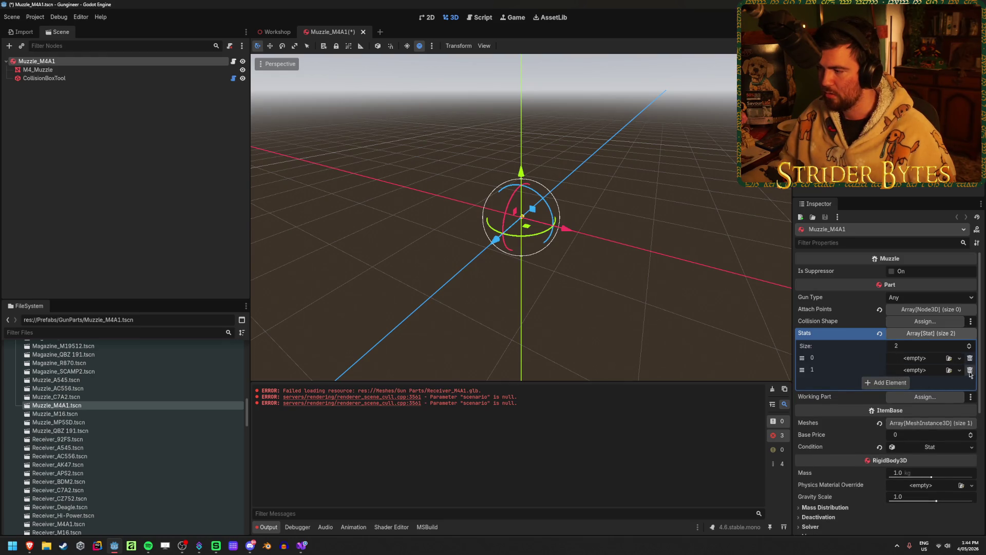
click(960, 358)
click(924, 380)
click(959, 370)
click(923, 392)
click(932, 358)
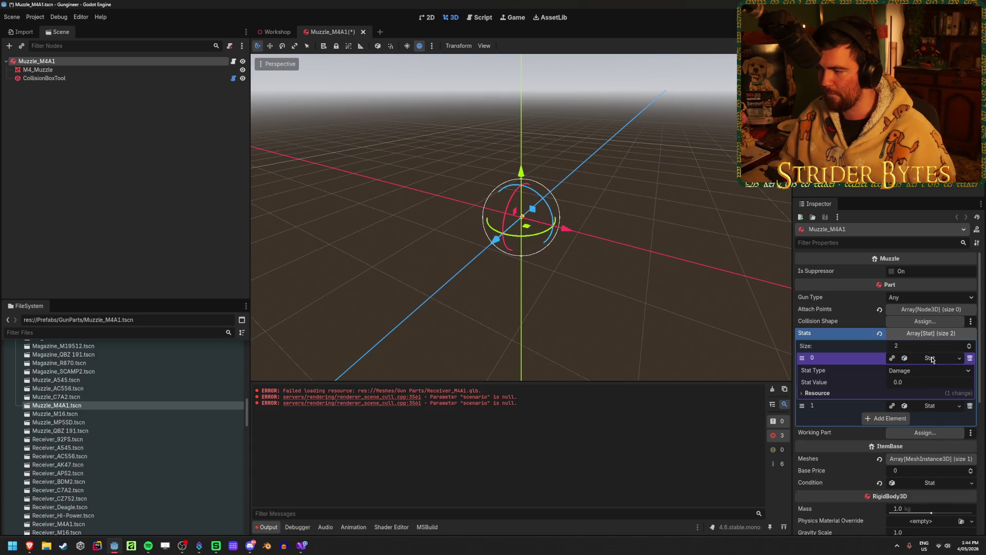
click(921, 380)
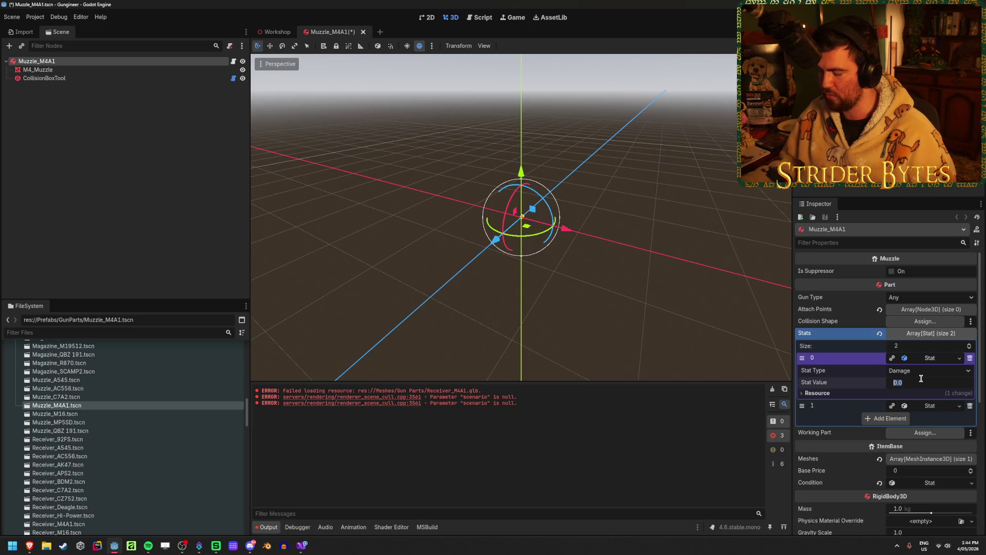
text(2)
click(931, 358)
Step: Set the second stat to FireRate with value 12.0 and save Muzzle_M4A1
click(931, 370)
click(922, 382)
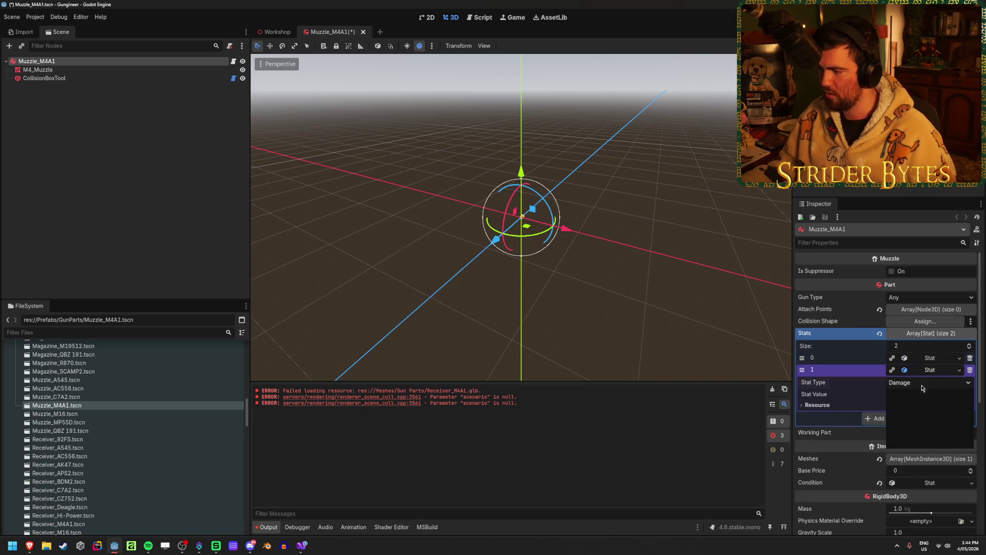
click(938, 407)
click(939, 394)
text(12)
key(Return)
key(ctrl+s)
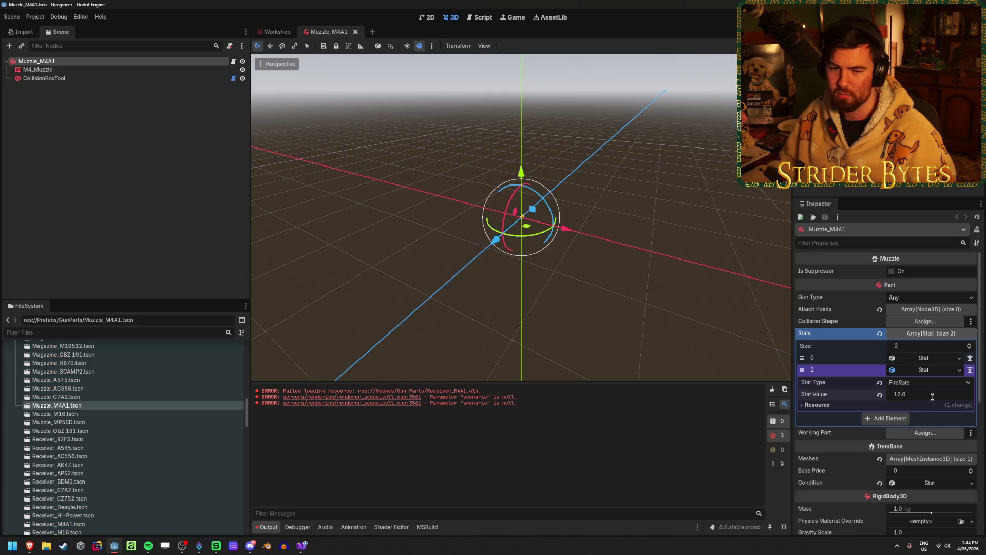
Step: Open BulletTracer.tscn from the FileSystem dock in its own tab
scroll(135, 455, up, 8)
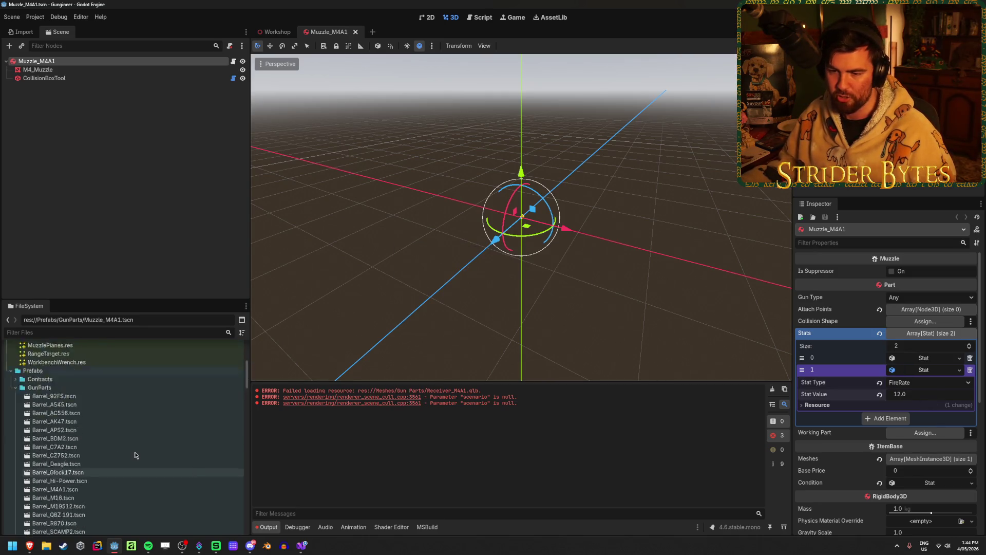
scroll(133, 454, down, 15)
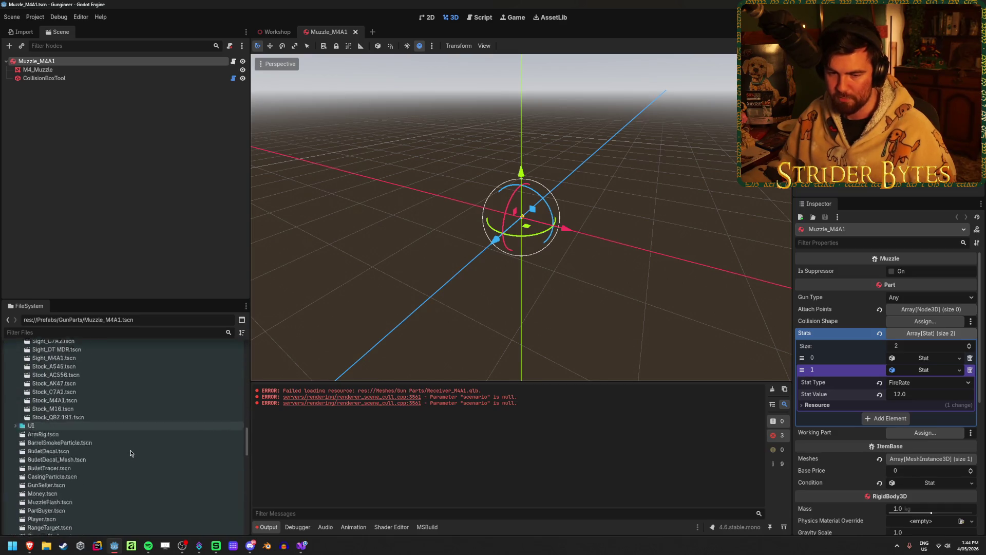
scroll(131, 453, up, 2)
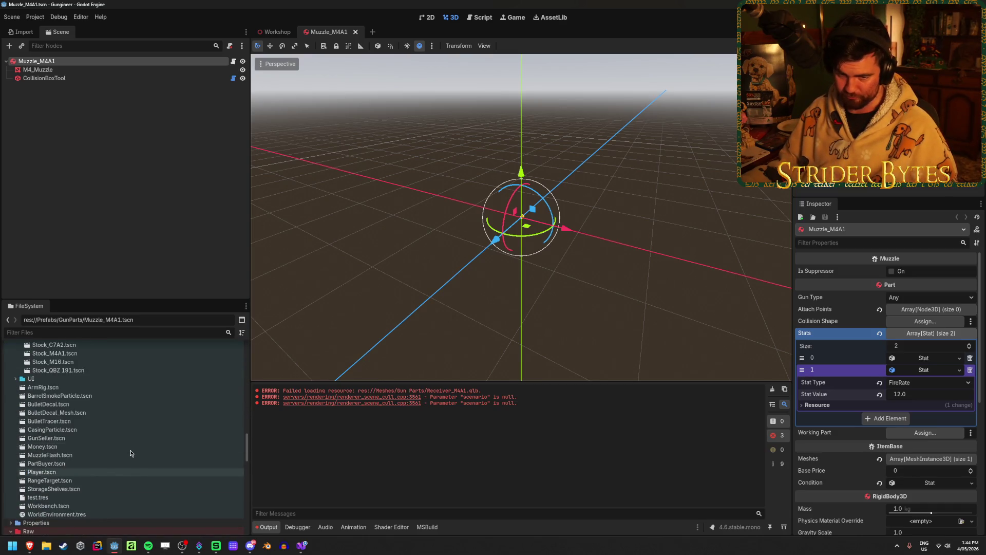
double_click(69, 423)
Step: Inspect the BulletTracer's mesh and light nodes and their properties
click(59, 145)
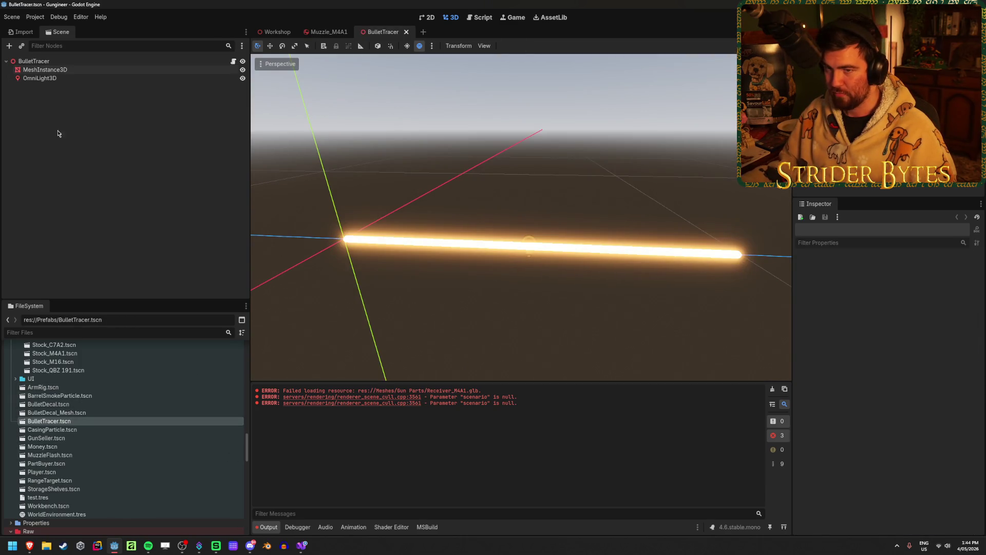
click(40, 78)
click(52, 72)
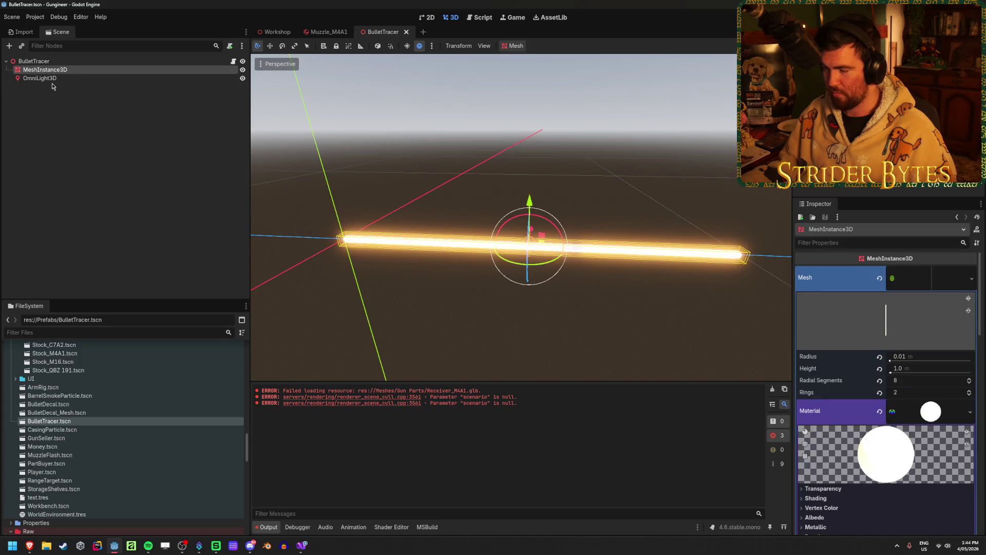
click(43, 78)
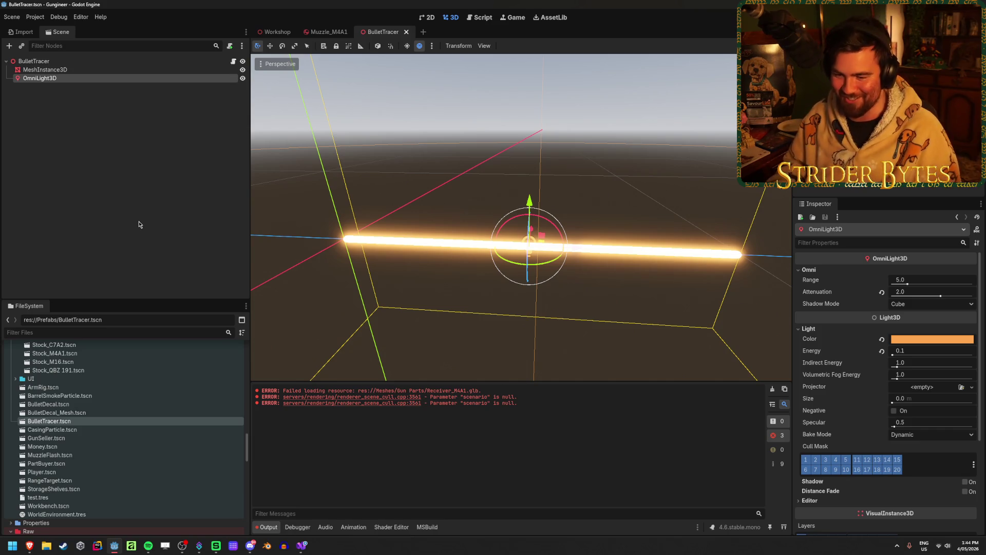
Step: Duplicate BulletTracer.tscn as BulletTracer_Laser.tscn and open the copy
key(ctrl+d)
text(_Laser)
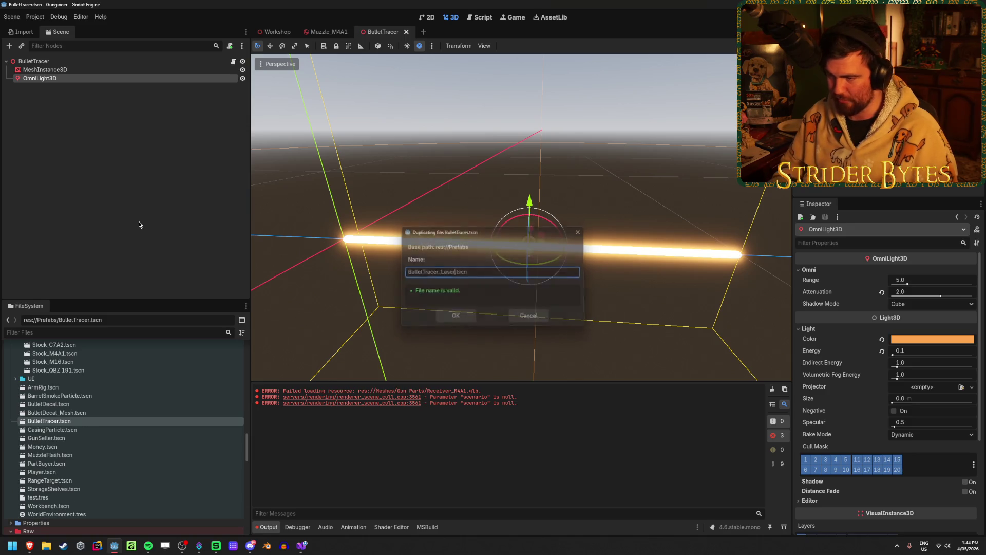
key(Return)
double_click(83, 433)
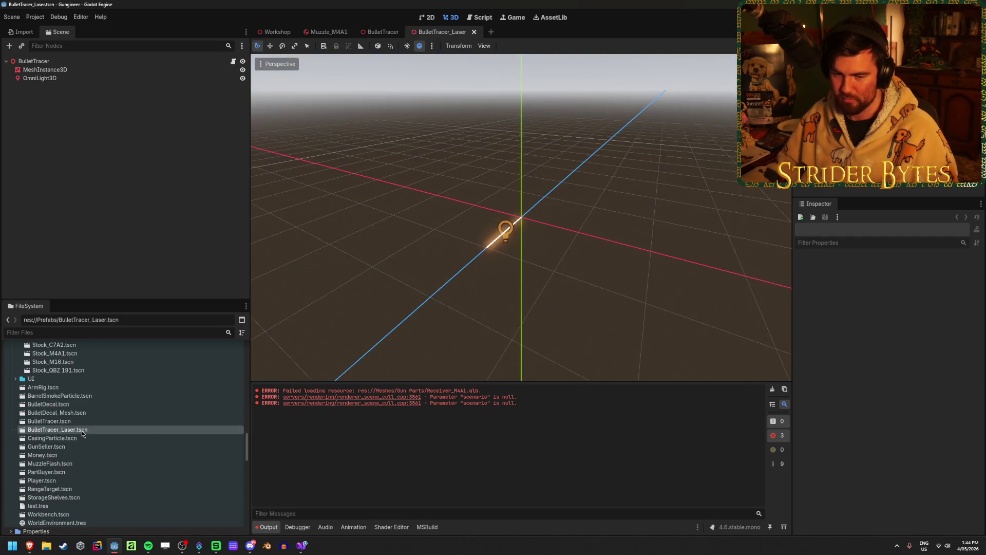
Step: Make the laser's cylinder mesh thicker with a radius of 0.025
click(98, 62)
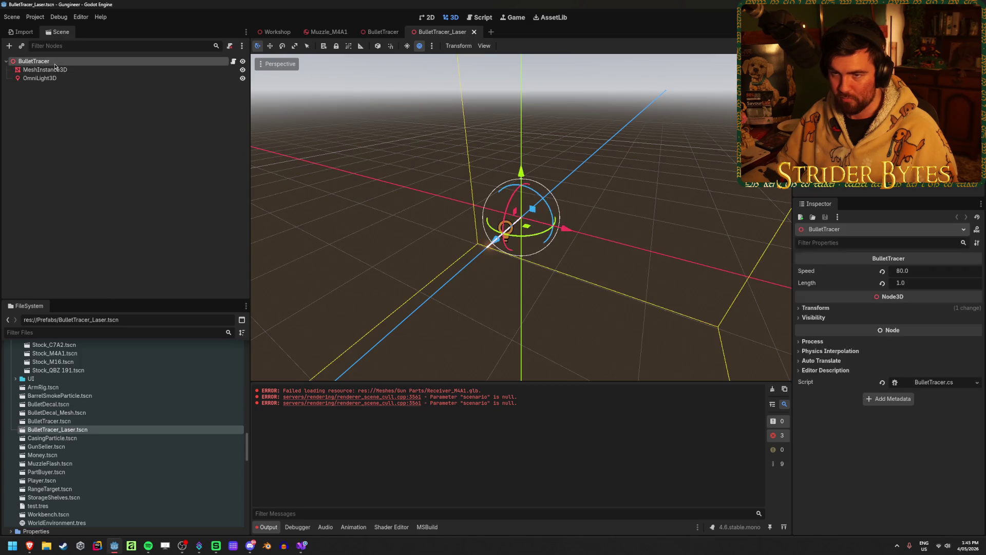
click(100, 70)
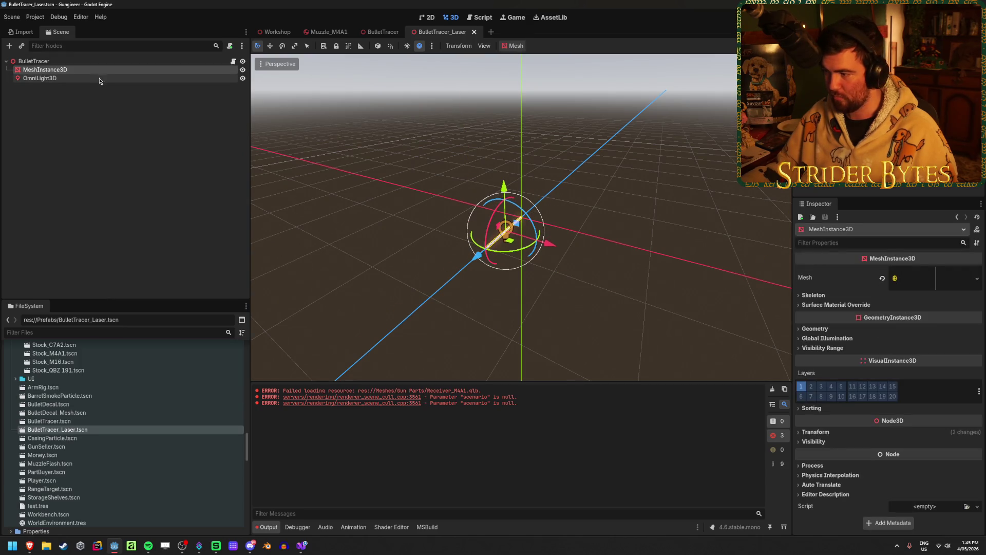
click(100, 78)
click(100, 70)
scroll(533, 286, up, 3)
scroll(532, 286, down, 4)
scroll(544, 280, up, 3)
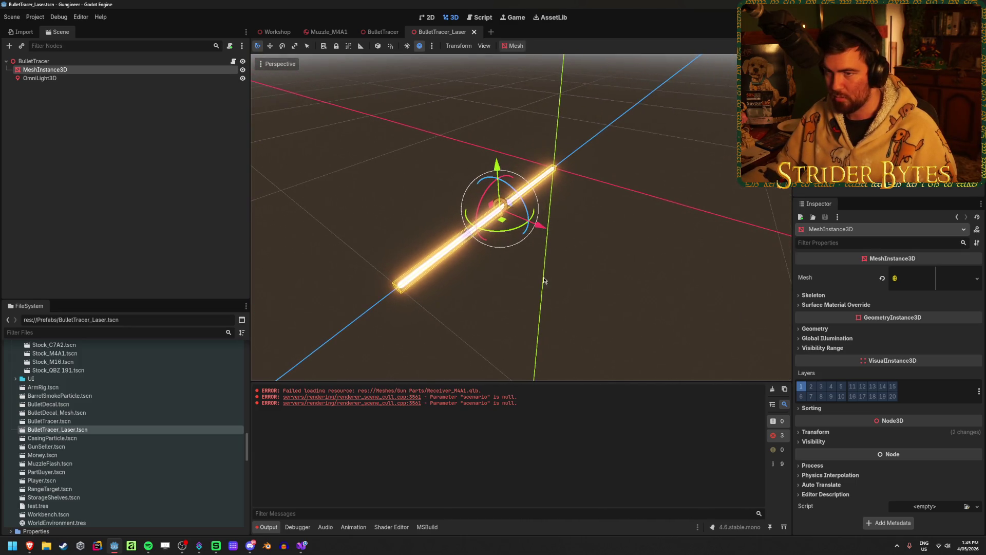
click(924, 279)
click(923, 359)
text(.)
key(Return)
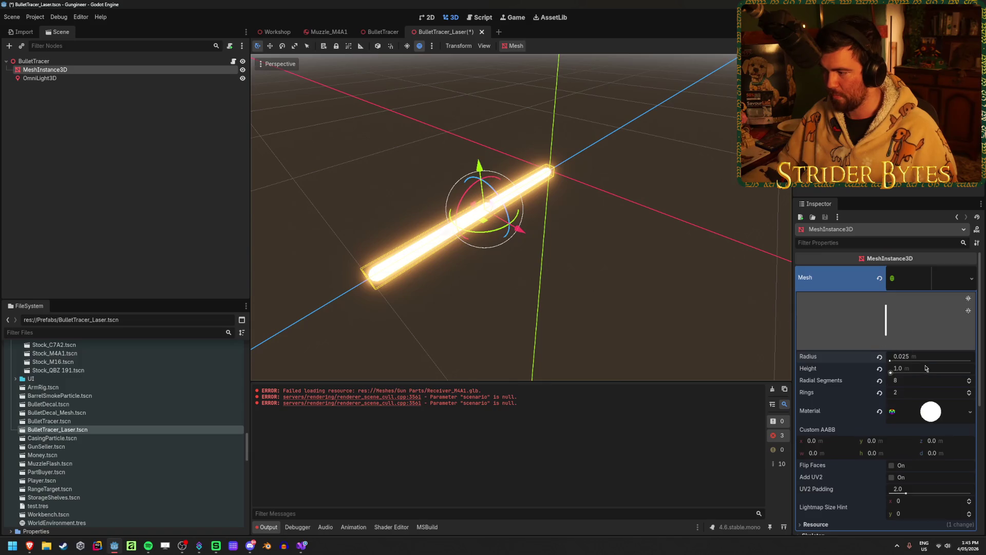
Step: Shift the laser material's emission colour from orange to red
scroll(873, 389, down, 5)
scroll(869, 386, up, 4)
click(934, 341)
scroll(939, 345, down, 5)
scroll(930, 350, down, 2)
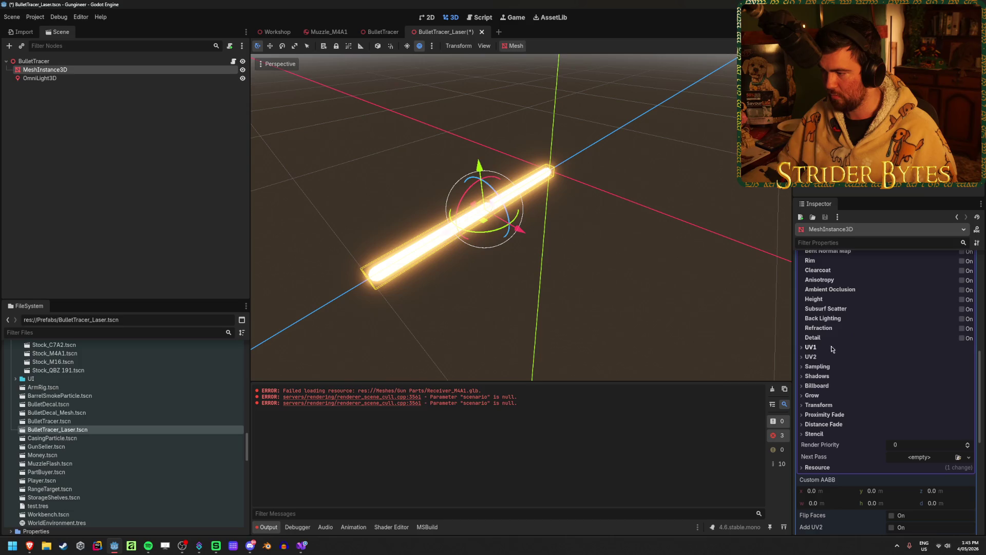
scroll(831, 346, up, 3)
click(817, 337)
click(917, 348)
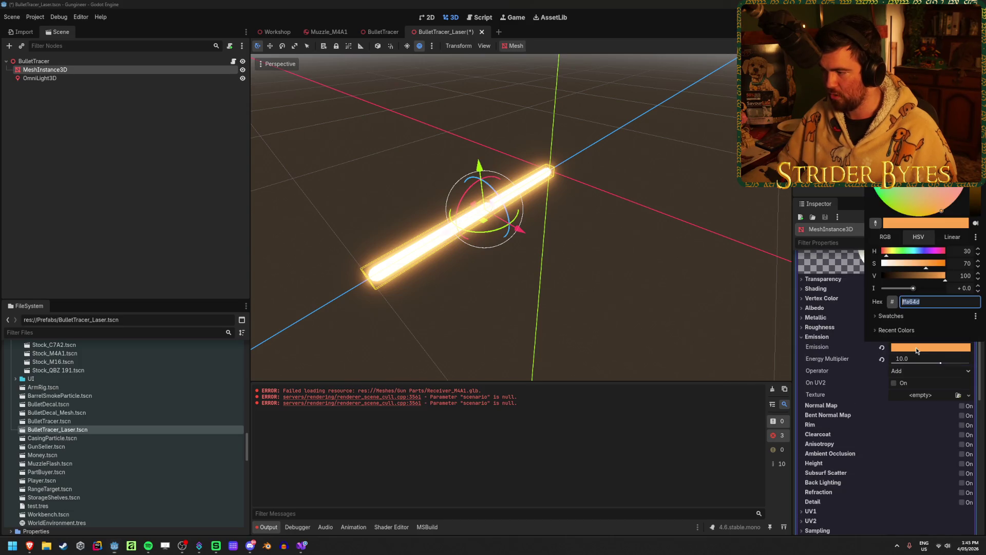
drag(887, 254, 881, 256)
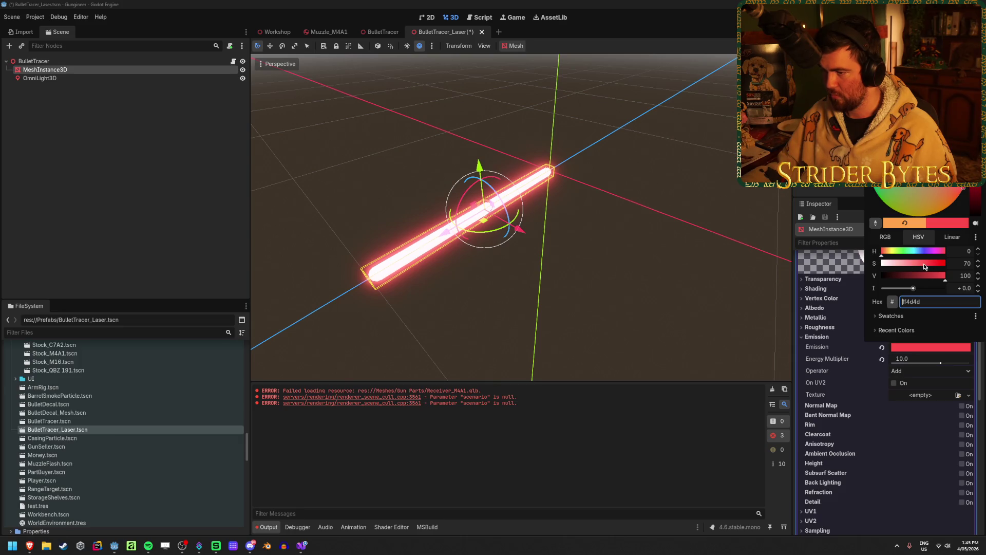
Step: Change the tracer light's colour from orange to red and save BulletTracer_Laser
click(77, 78)
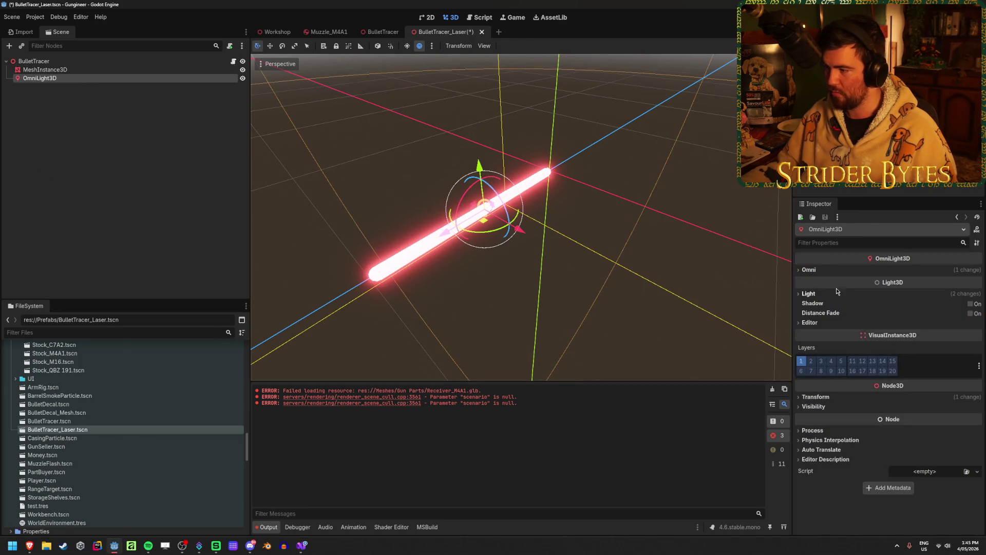
click(812, 270)
click(811, 328)
click(934, 339)
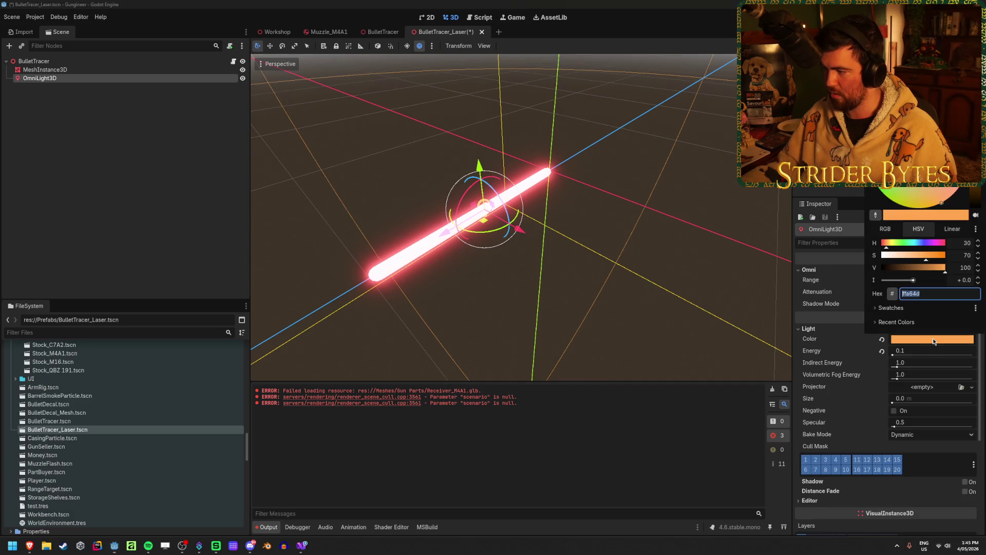
drag(895, 244, 882, 244)
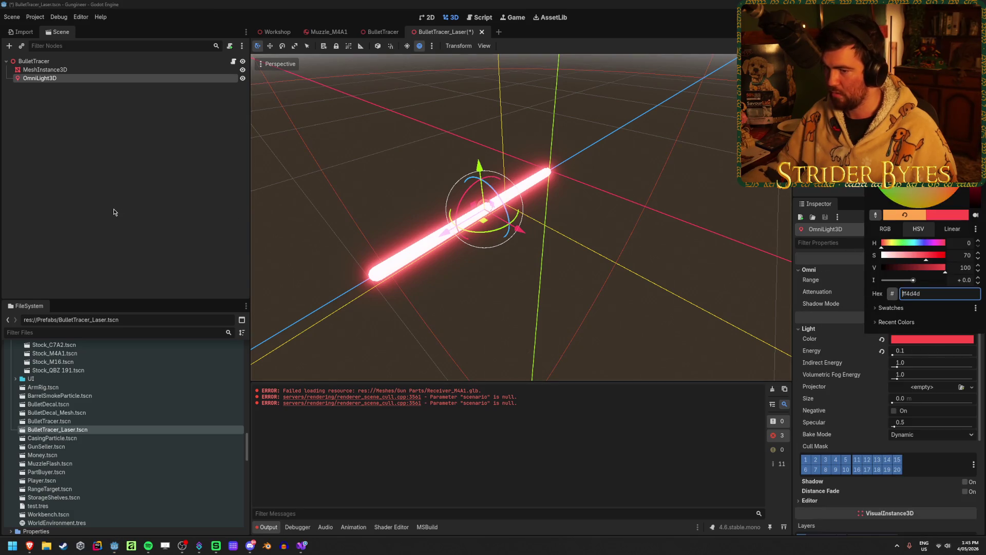
click(163, 180)
key(ctrl+s)
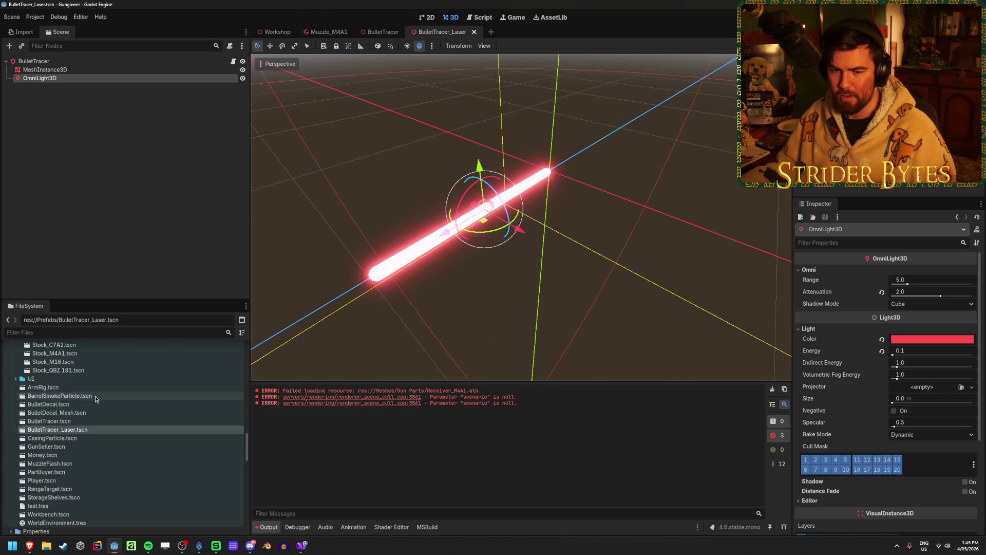
Step: Close the Muzzle_M4A1 tab and open the Player scene from Workshop
click(146, 183)
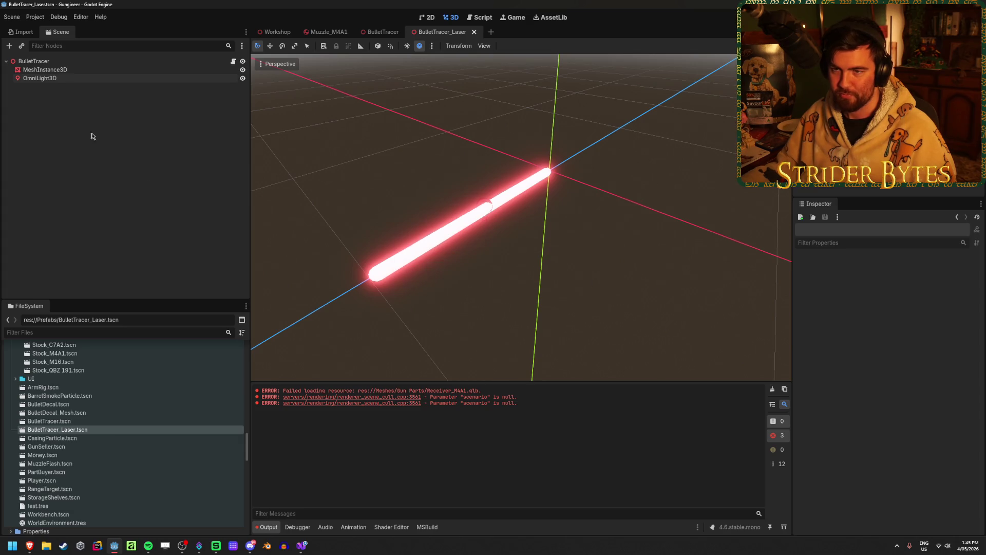
middle_click(324, 34)
click(277, 32)
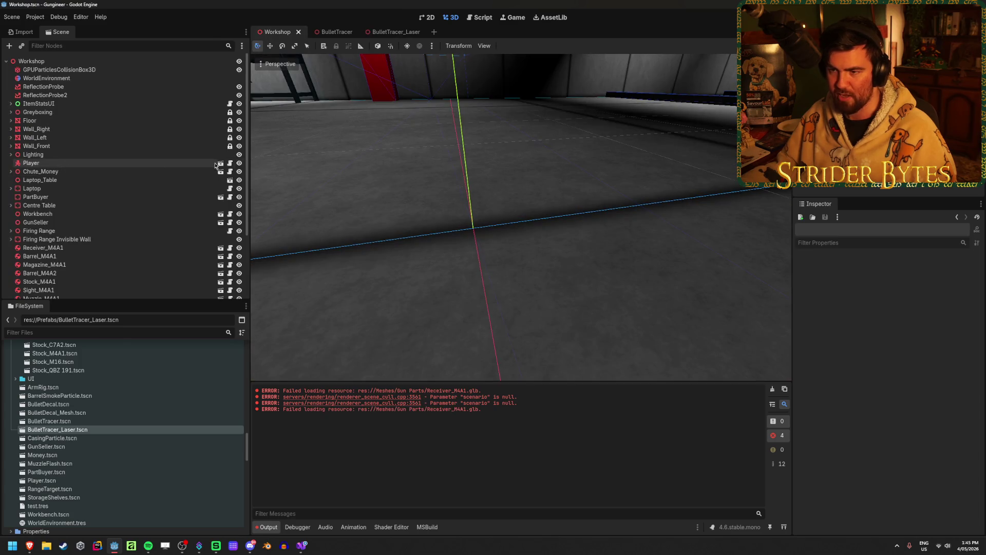
click(220, 163)
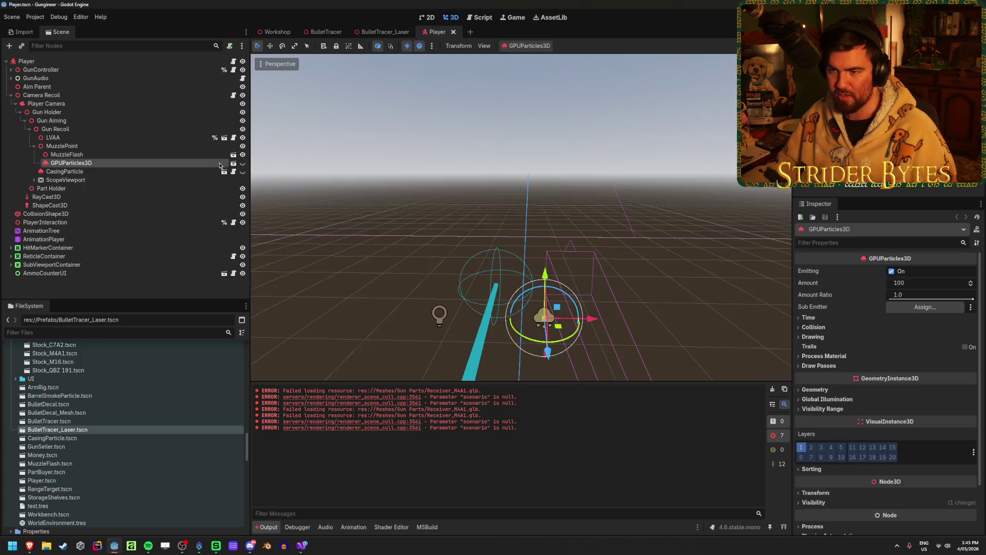
Step: Select the GunEffects node under GunController and open its script in Visual Studio
click(103, 61)
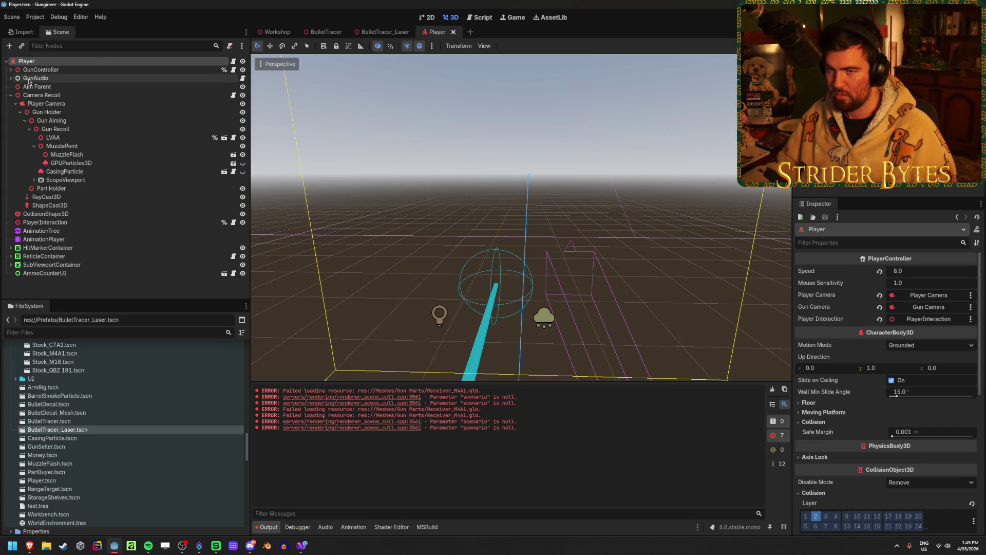
click(10, 70)
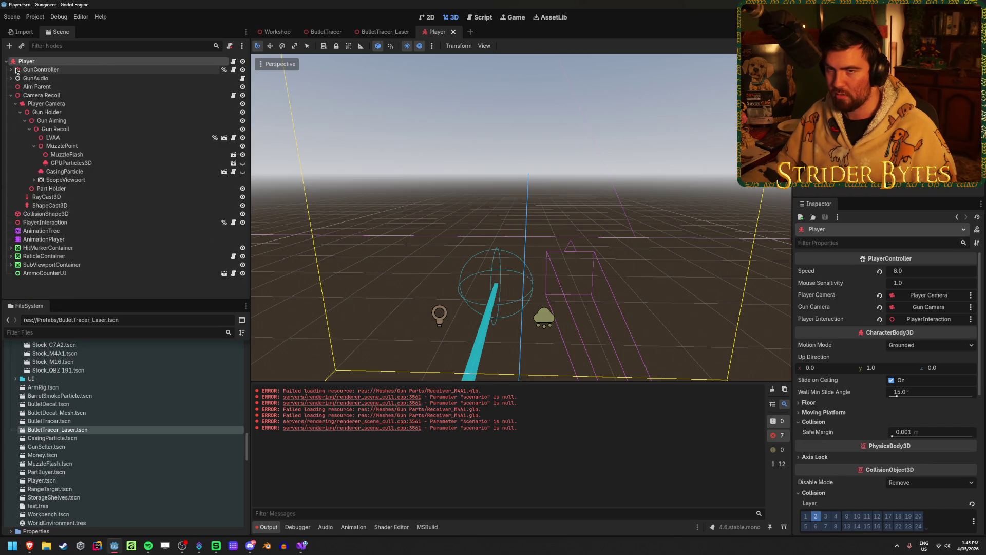
click(41, 78)
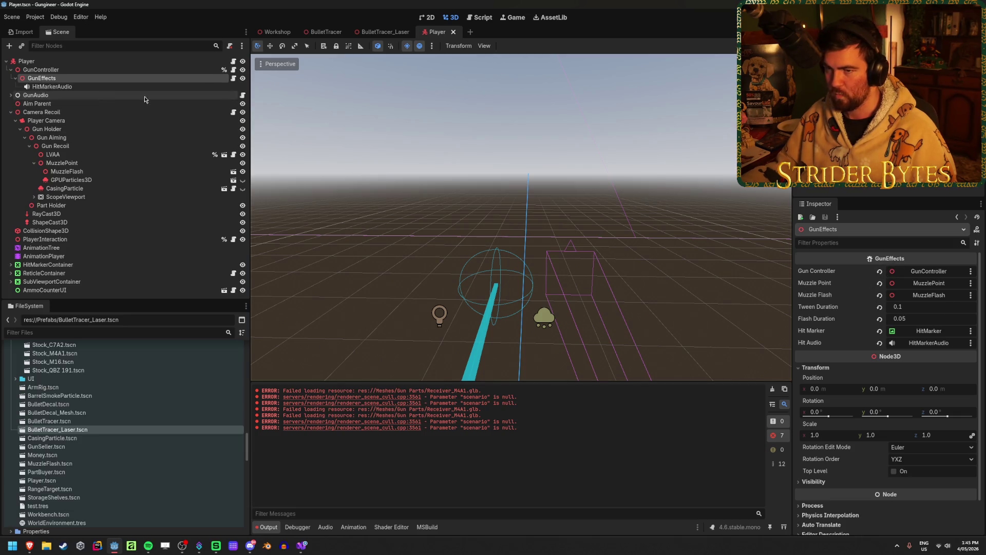
click(234, 79)
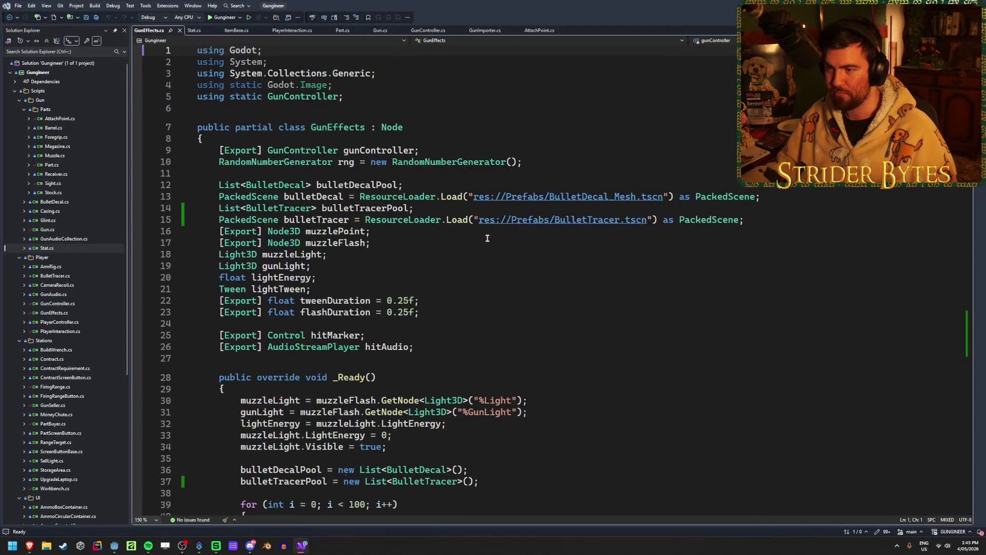
Step: Change line 15's tracer path to res://Prefabs/BulletTracer_Laser.tscn, then return to Godot
click(622, 219)
text(_Laser)
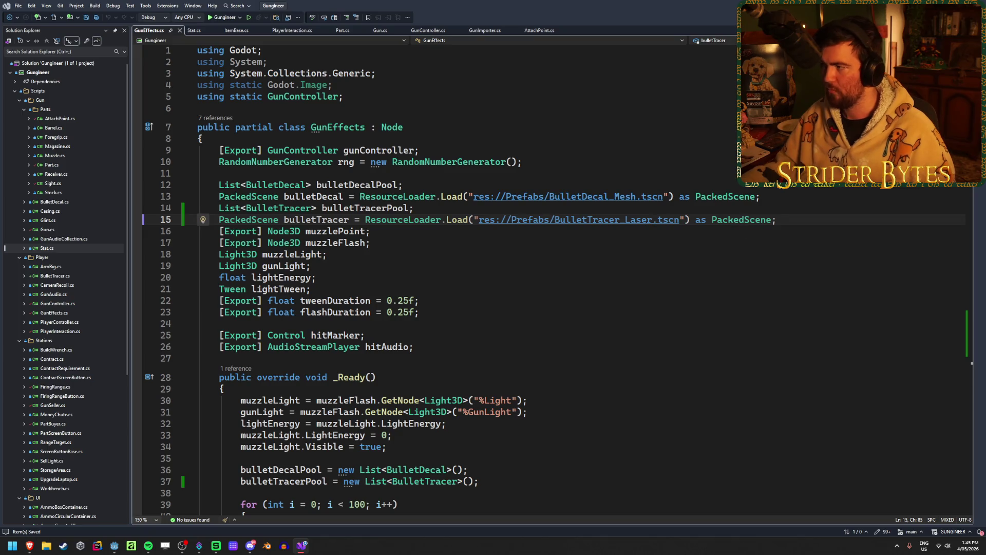
key(alt+Tab)
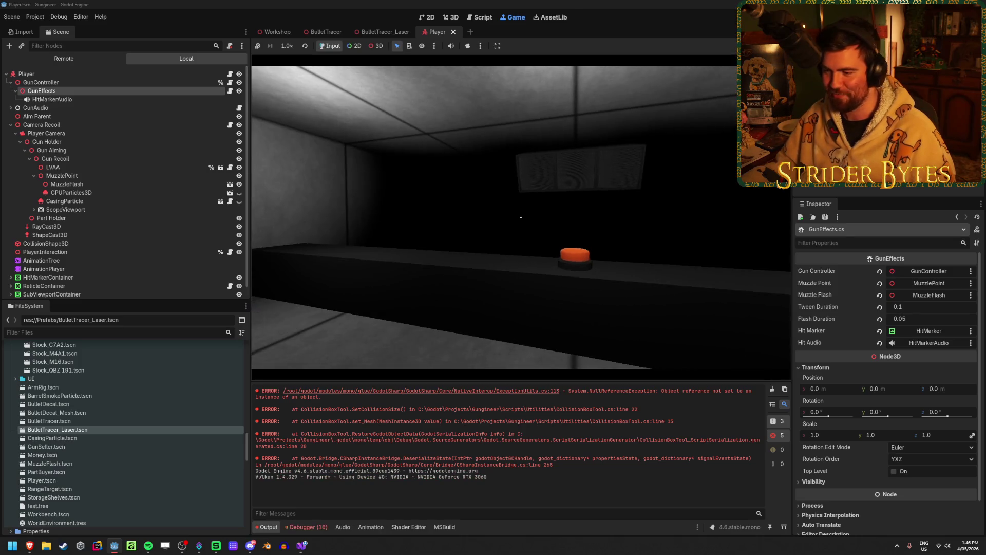
Step: Walk the player up to the workbench in the running game, then stop it
key(w)
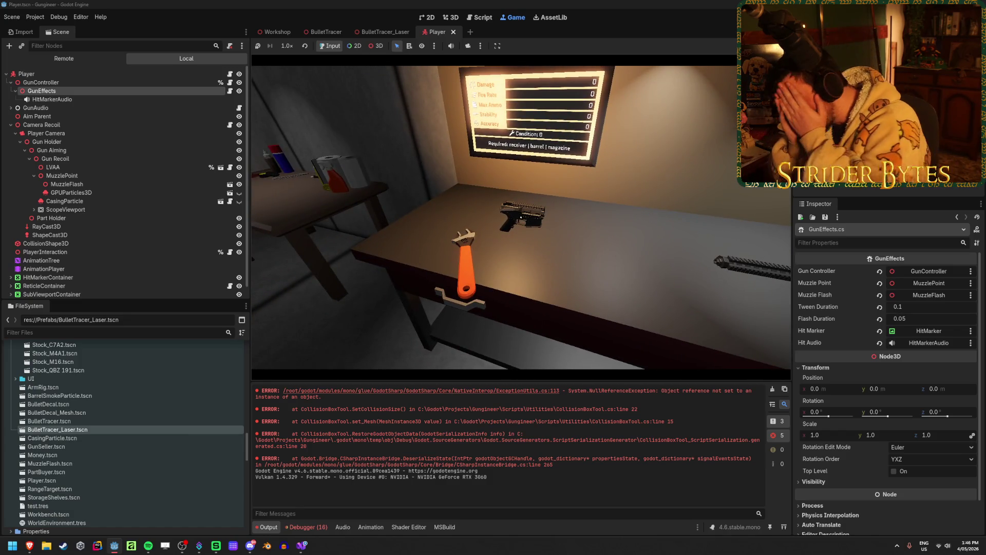
key(w)
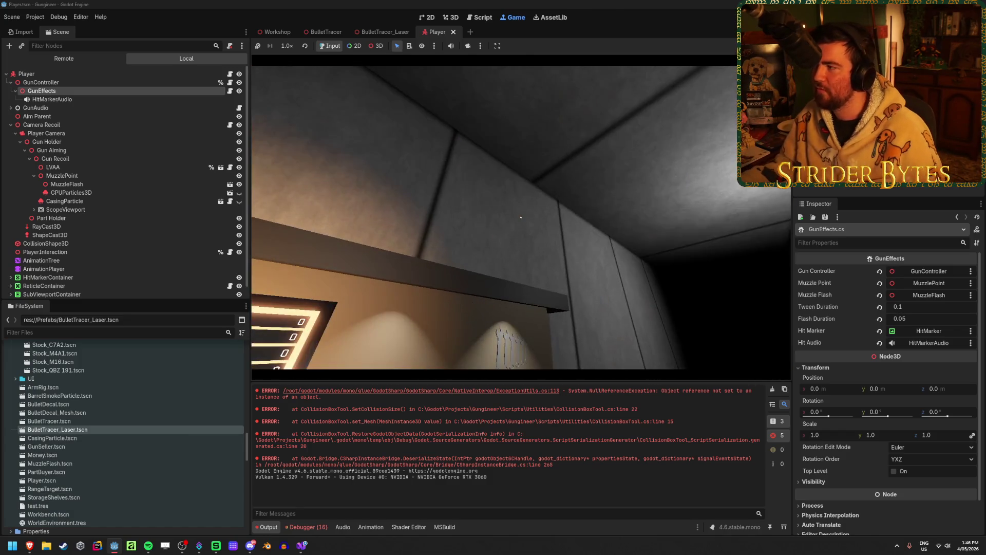
key(F8)
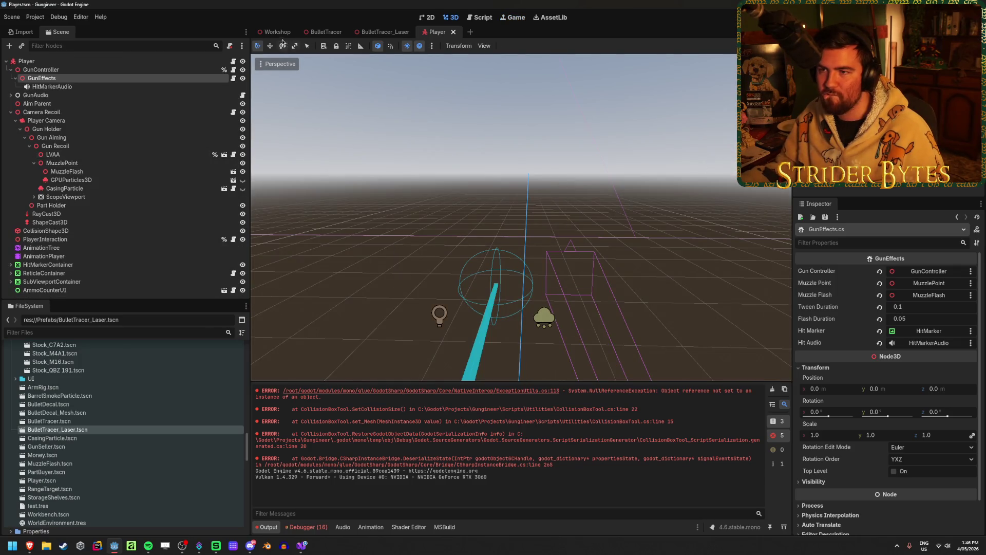
Step: In the Workshop scene, fly toward the wall and select the Receiver_M4A1 model
click(278, 32)
key(w)
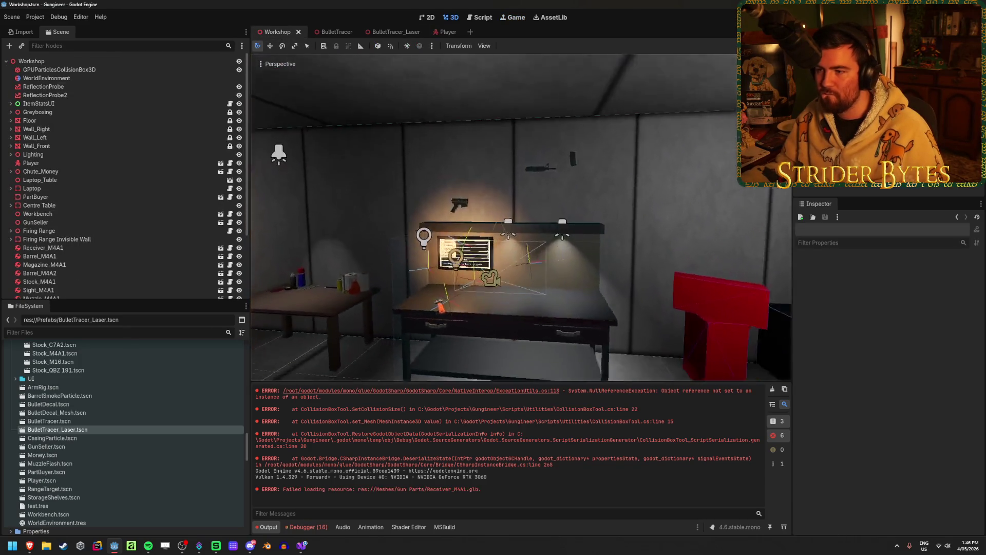
click(468, 212)
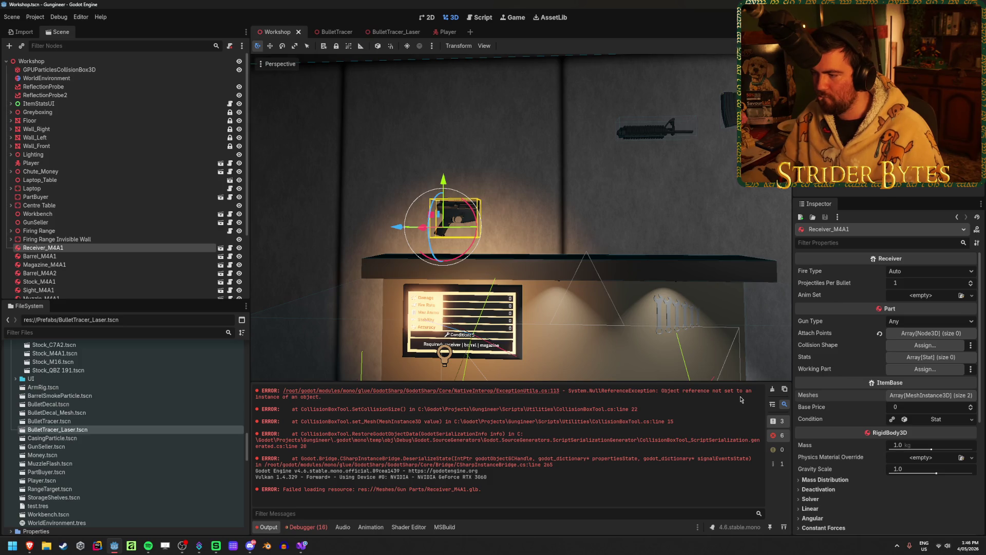
Step: Clear the Output log, revert Receiver_M4A1's Attach Points to four entries, and inspect Barrel_M4A1
click(772, 392)
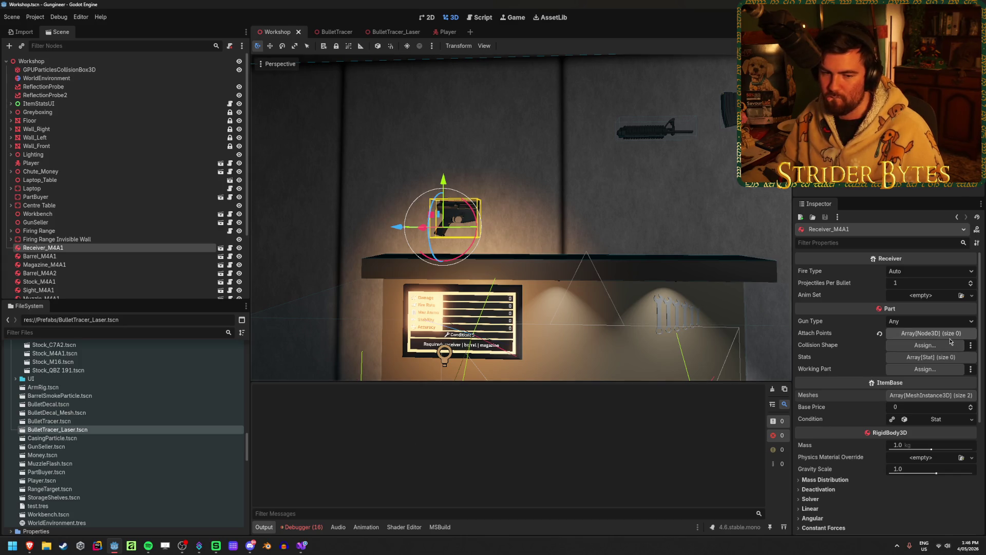
click(879, 333)
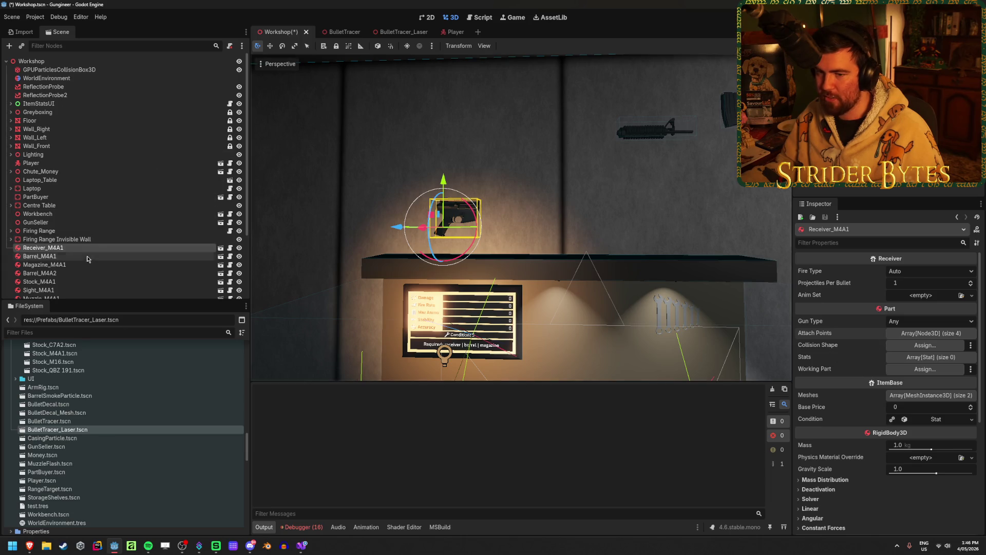
click(41, 256)
scroll(62, 257, down, 3)
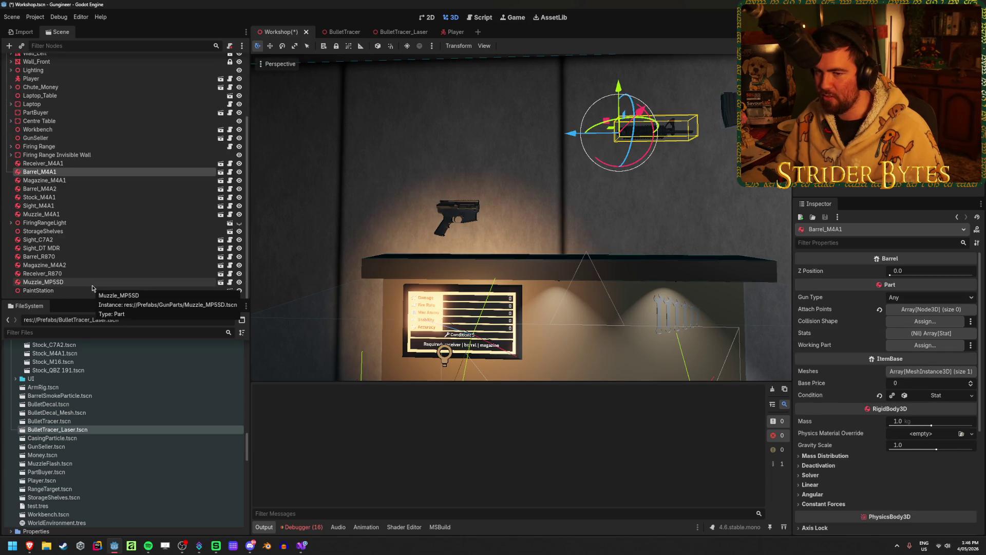
Step: Check the other wall parts, from Magazine_M4A1 to Receiver_R870 and Muzzle_MP5SD, then save Workshop
shift+click(44, 214)
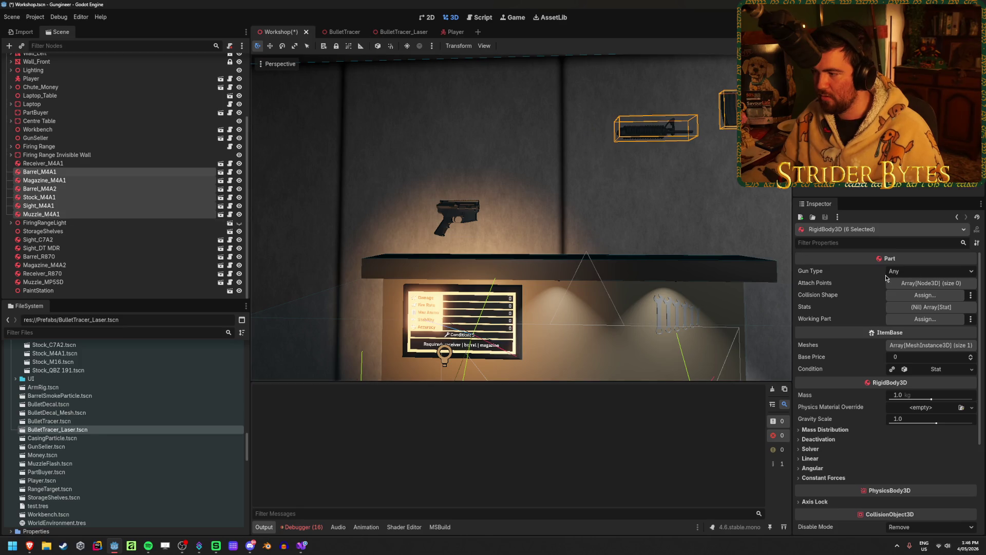
click(82, 174)
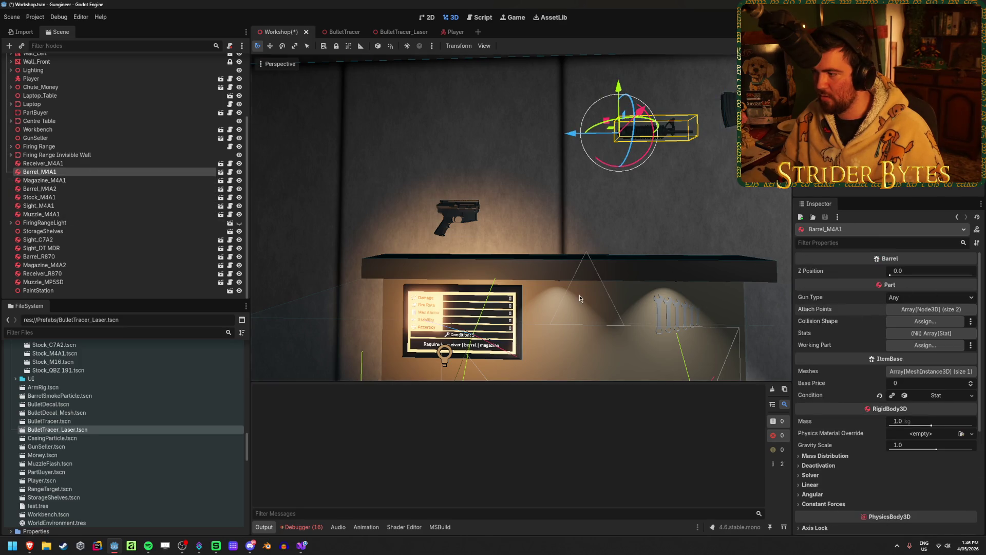
click(64, 180)
click(66, 189)
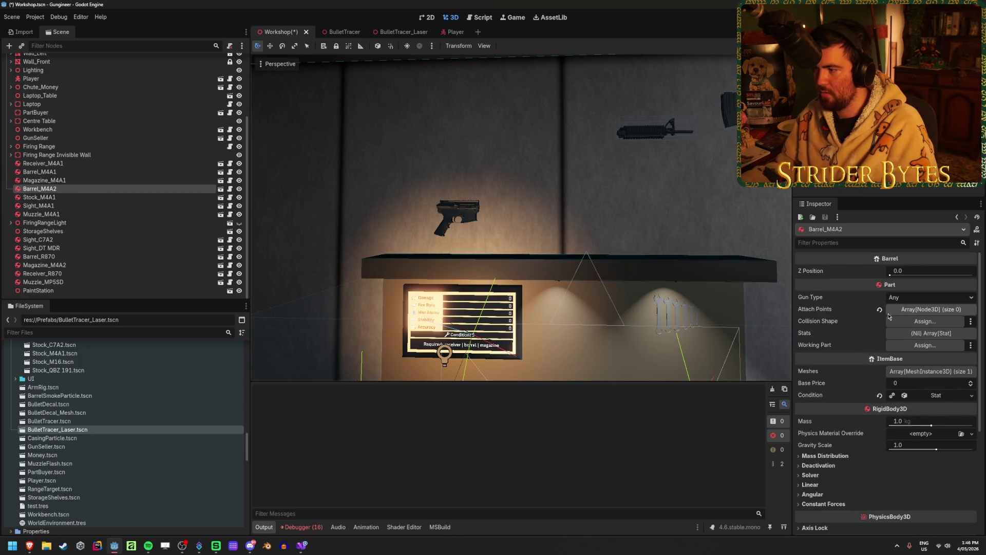
click(59, 206)
key(Down)
key(Down)
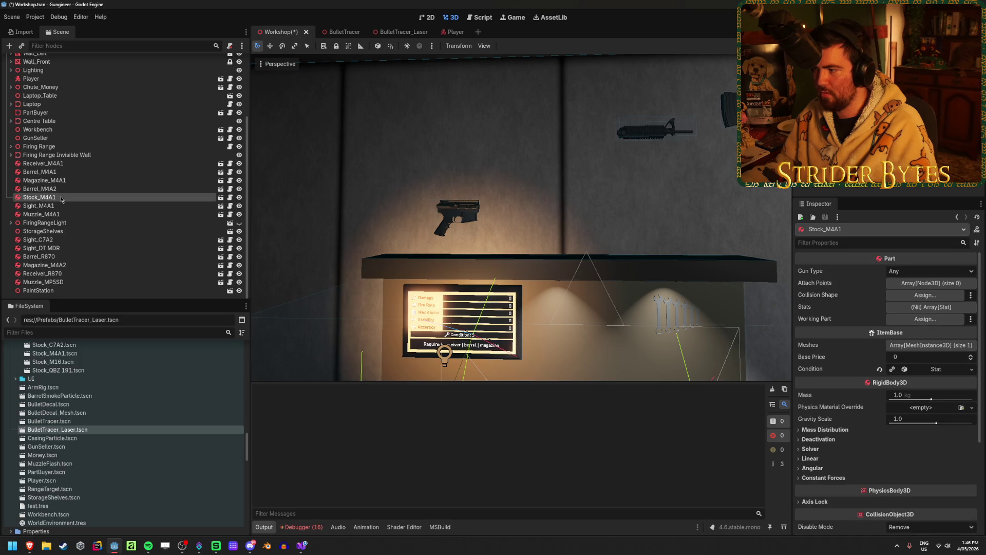
key(Down)
key(Down)
key(Down)
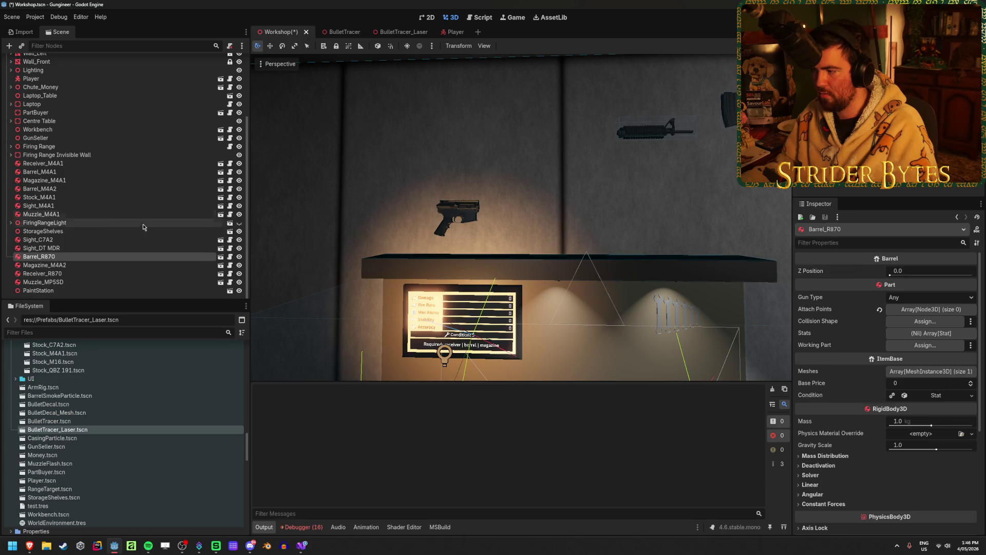
click(103, 266)
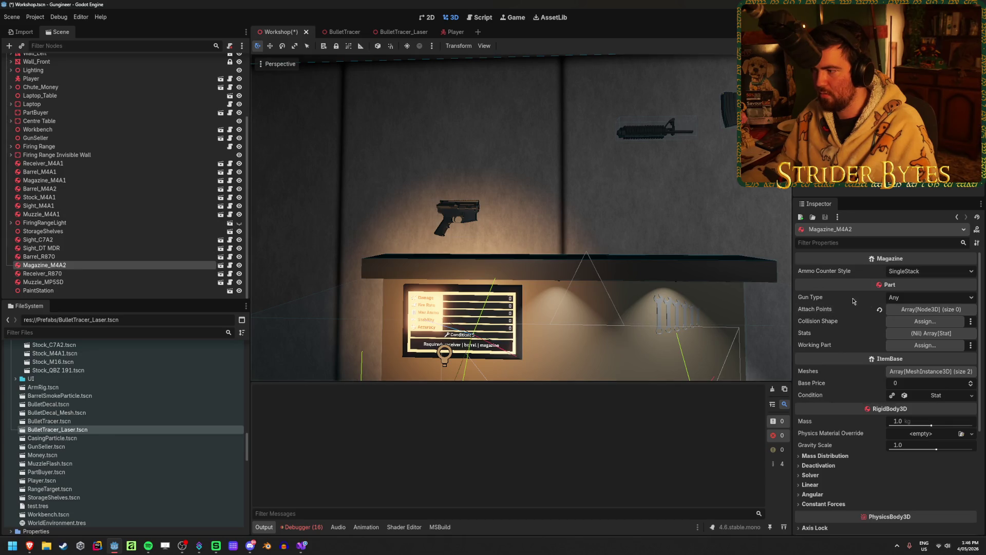
click(103, 275)
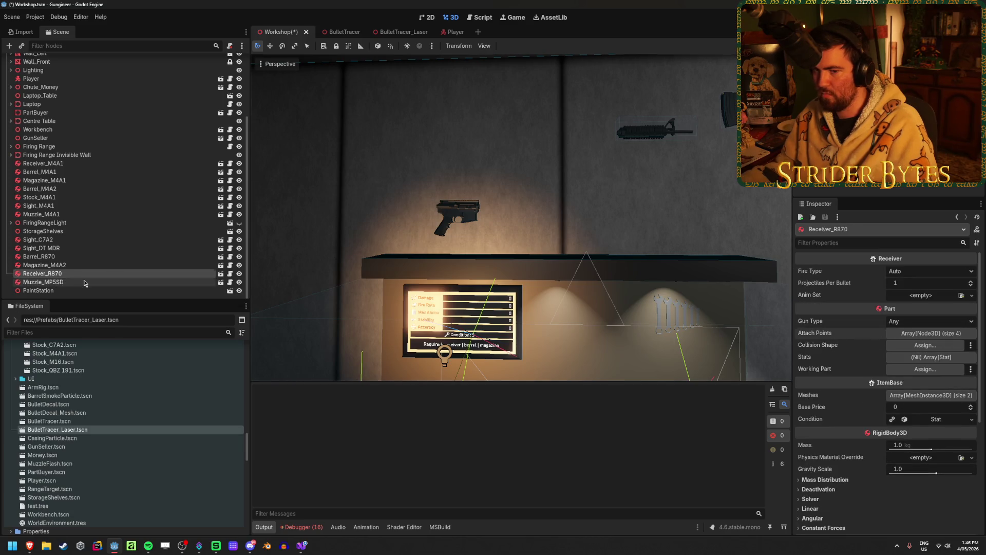
click(84, 282)
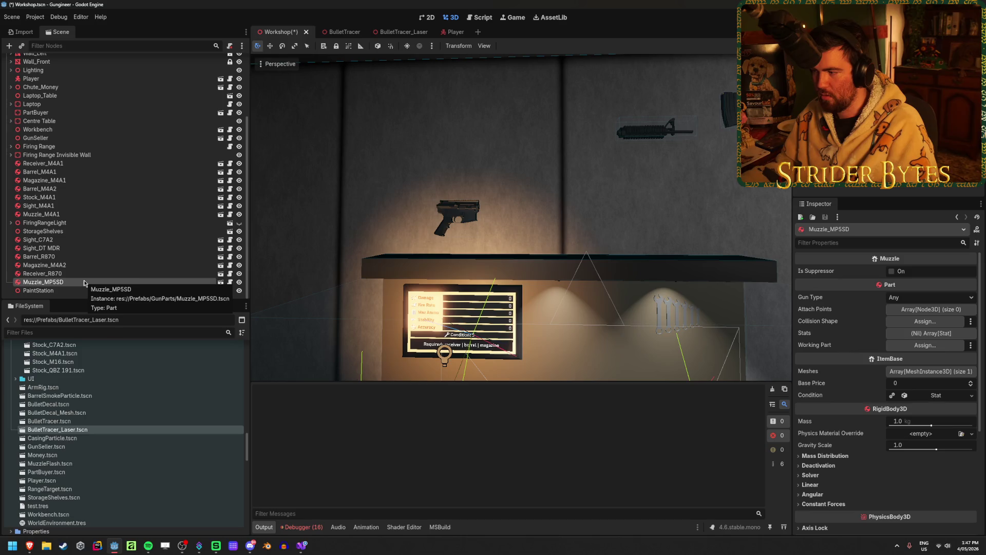
key(ctrl+s)
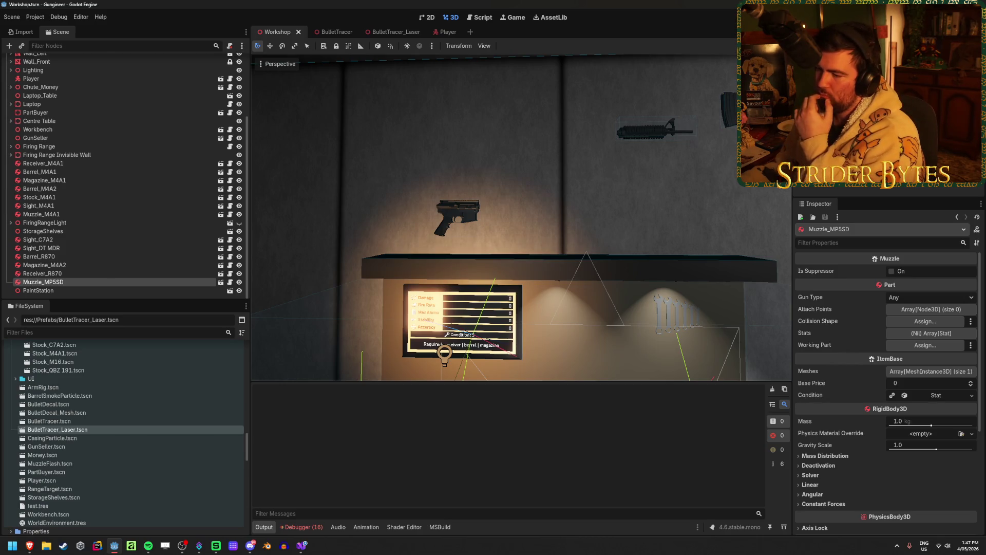
click(309, 528)
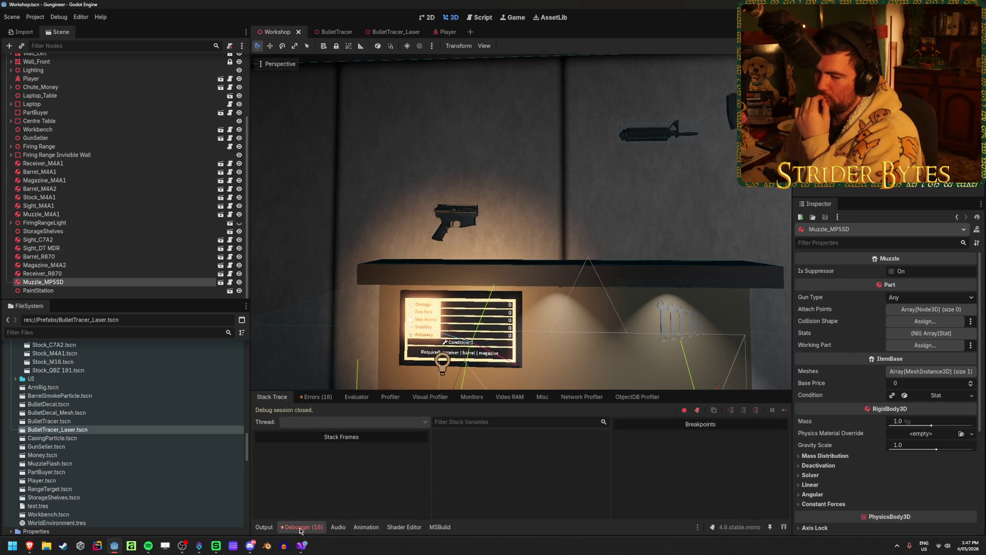
Step: Run the game and open the BodyEntered null-reference error from the Debugger's Errors list
click(301, 529)
key(F5)
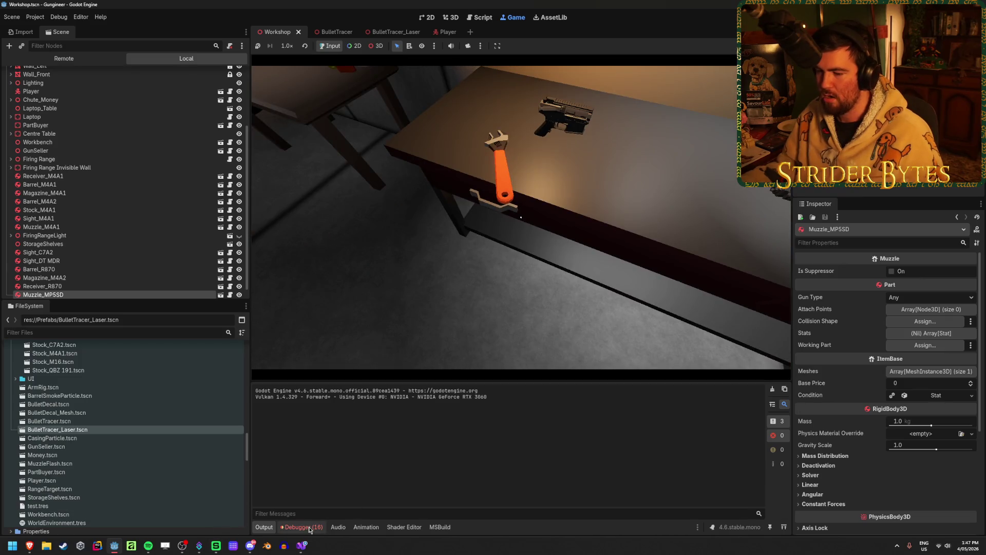
click(303, 527)
click(316, 397)
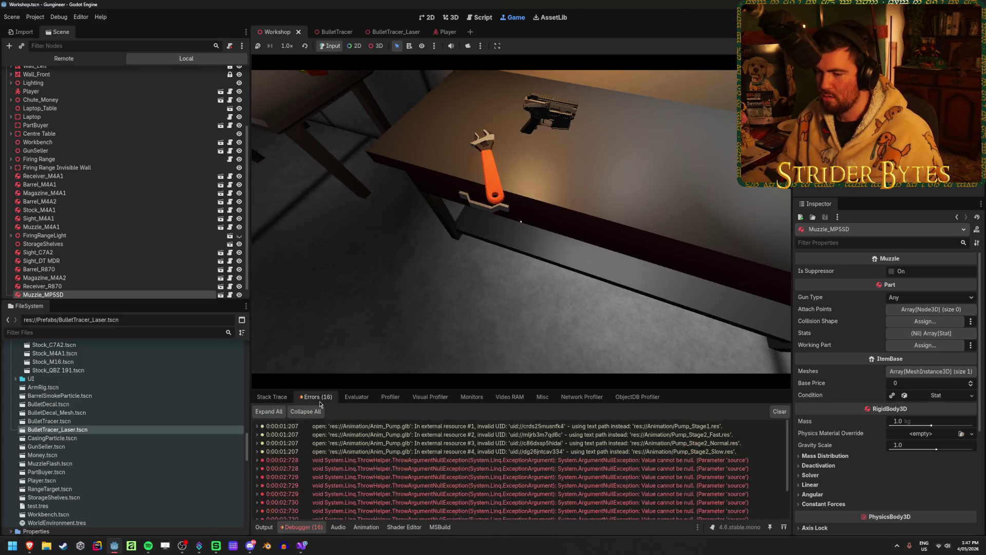
scroll(540, 434, down, 2)
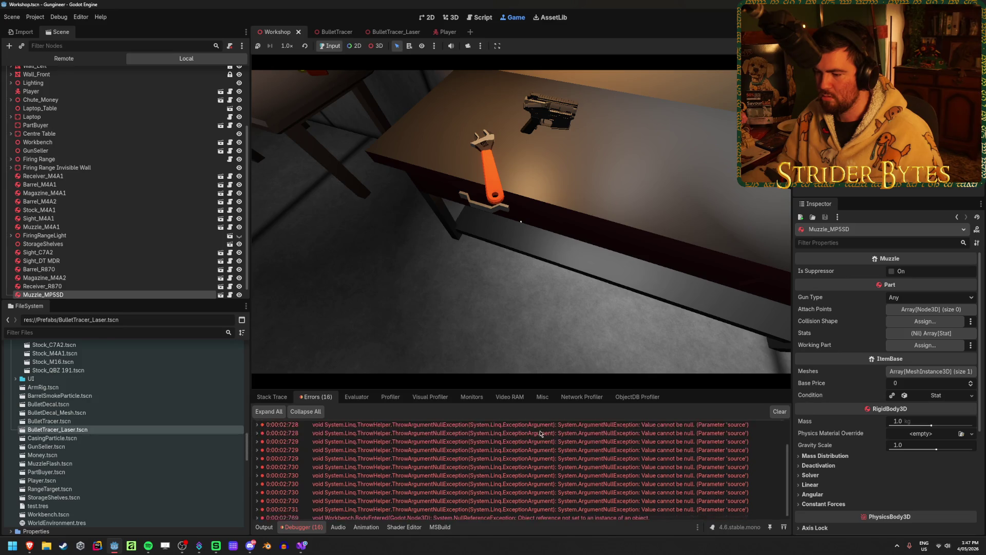
mouse_move(431, 487)
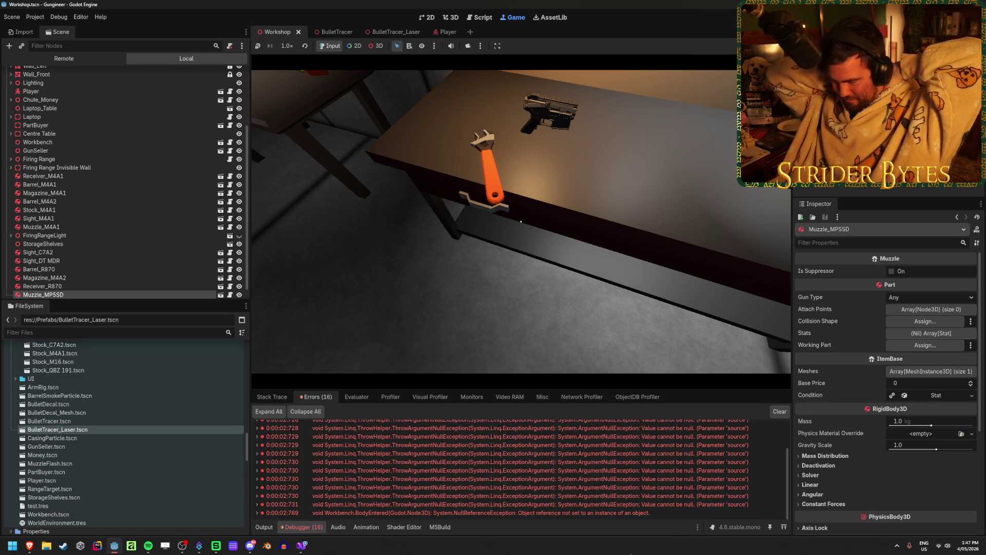
double_click(660, 513)
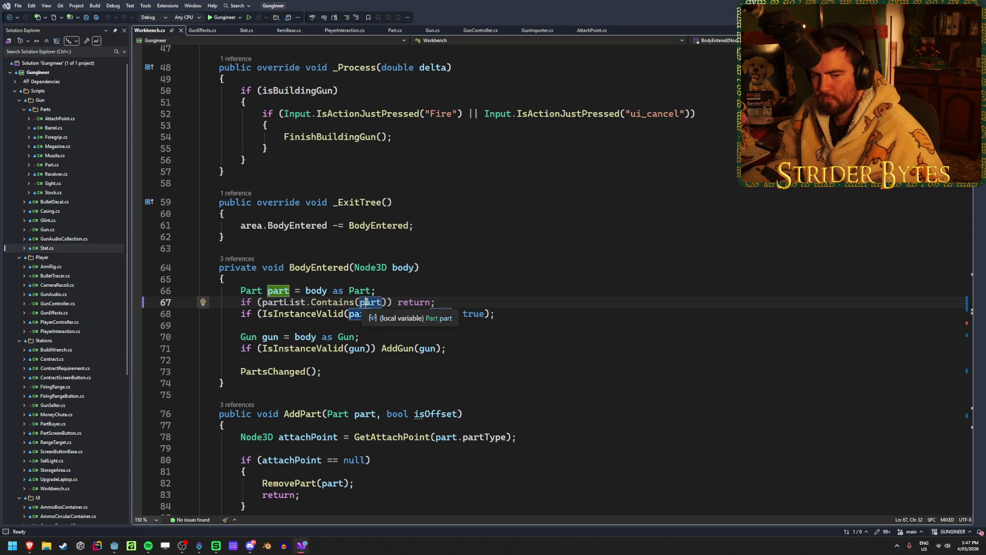
Step: Inspect Stock_M4A1 in the live Remote scene tree, stop the game, and return to Visual Studio
key(alt+Tab)
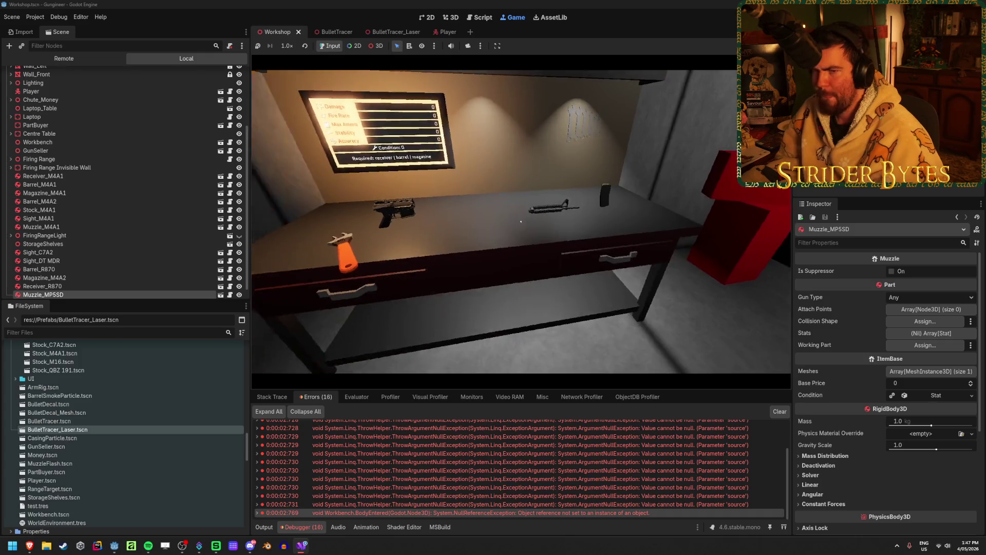
click(121, 210)
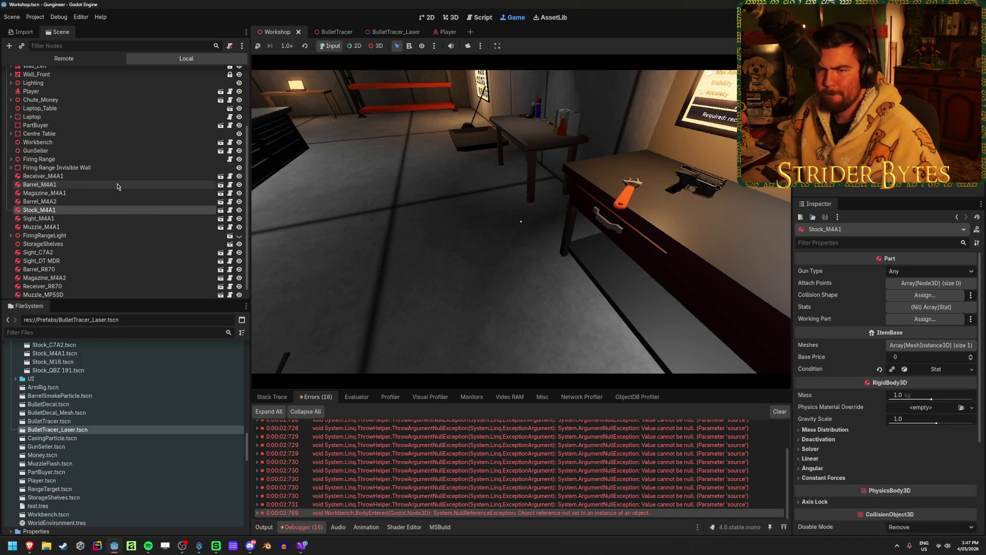
click(64, 59)
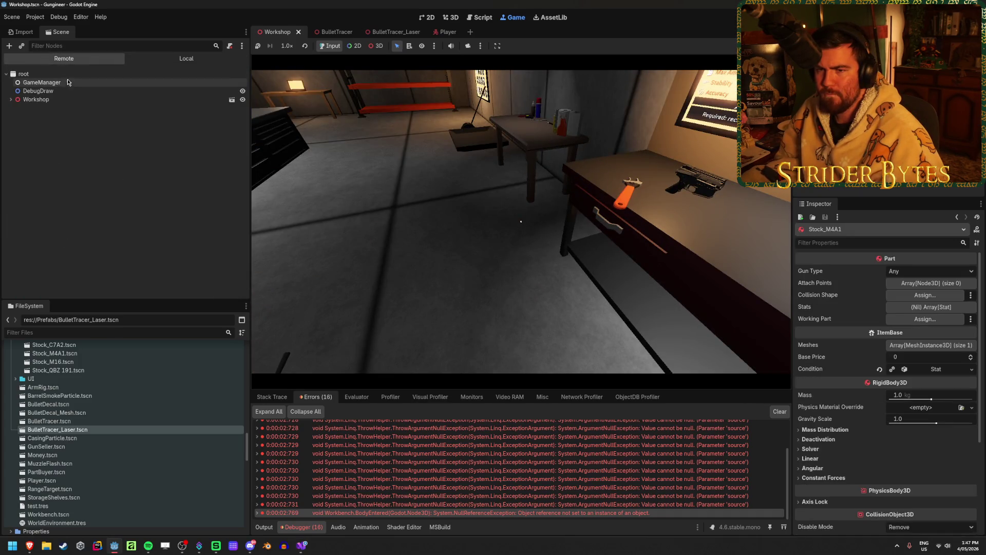
click(11, 99)
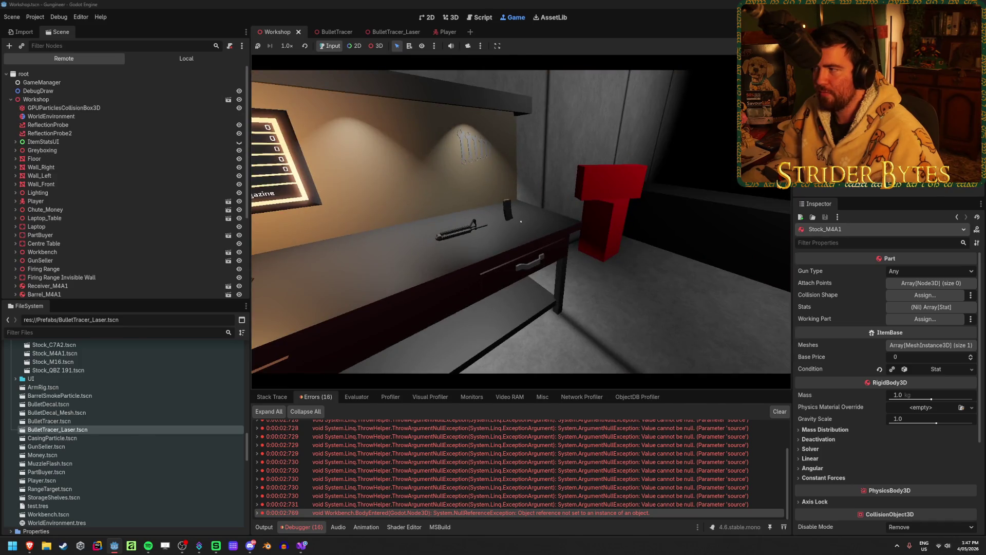
key(F8)
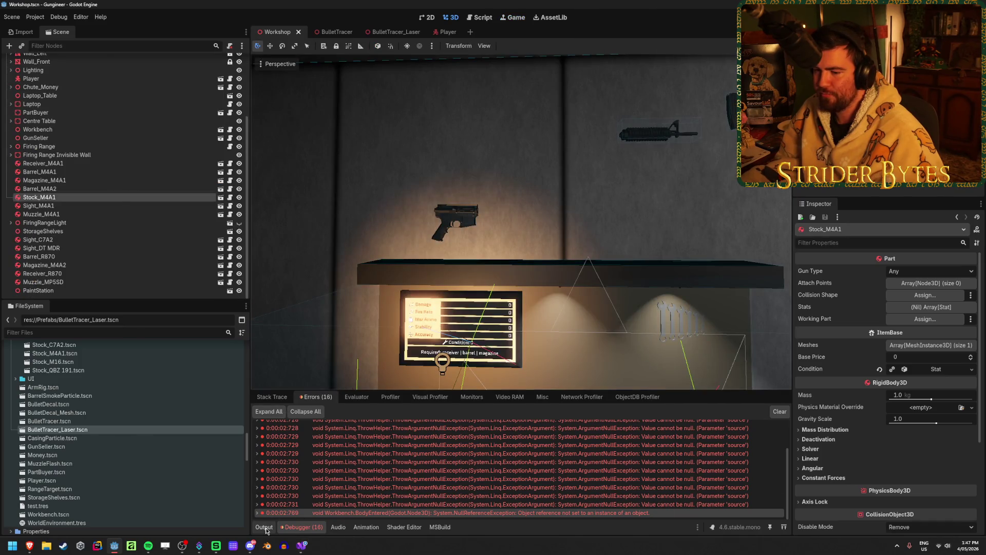
click(302, 546)
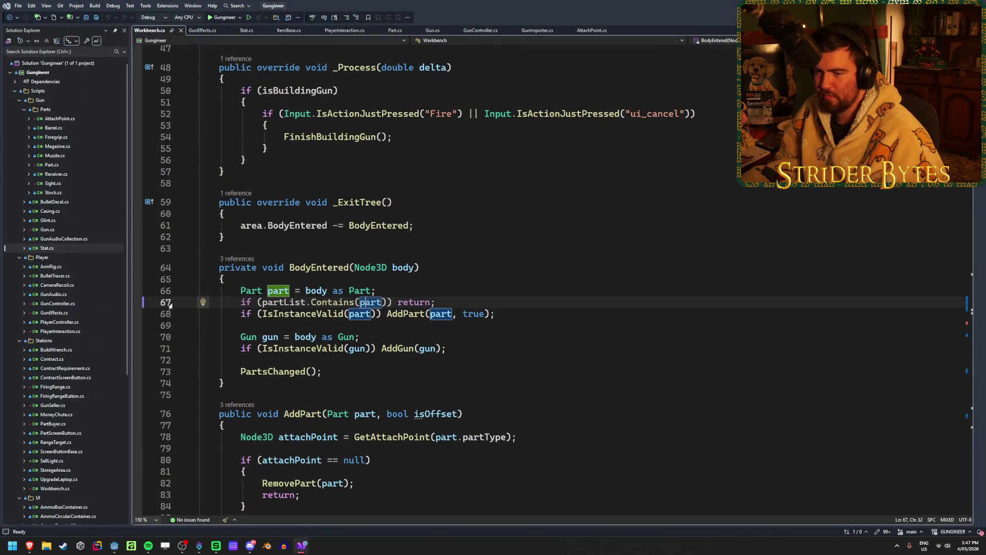
click(137, 302)
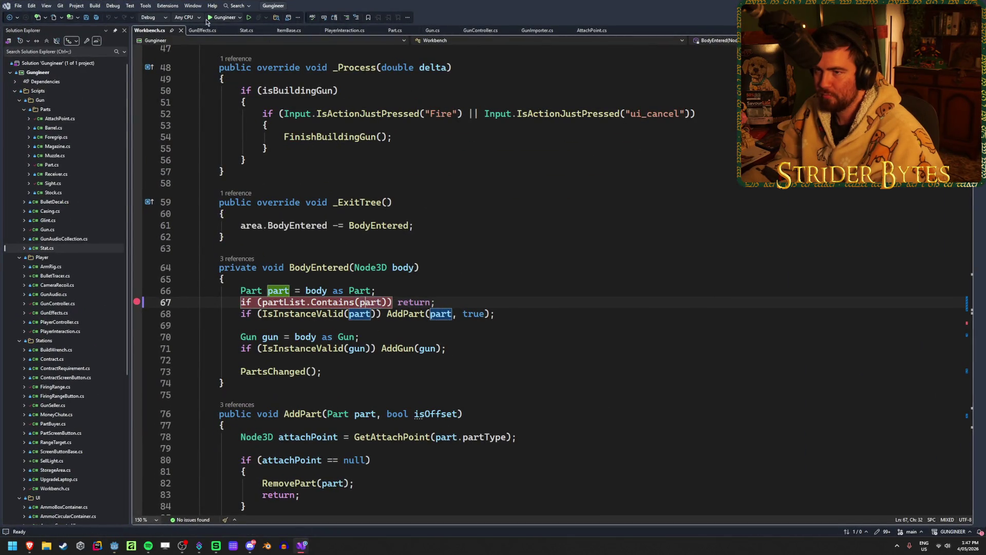
click(208, 18)
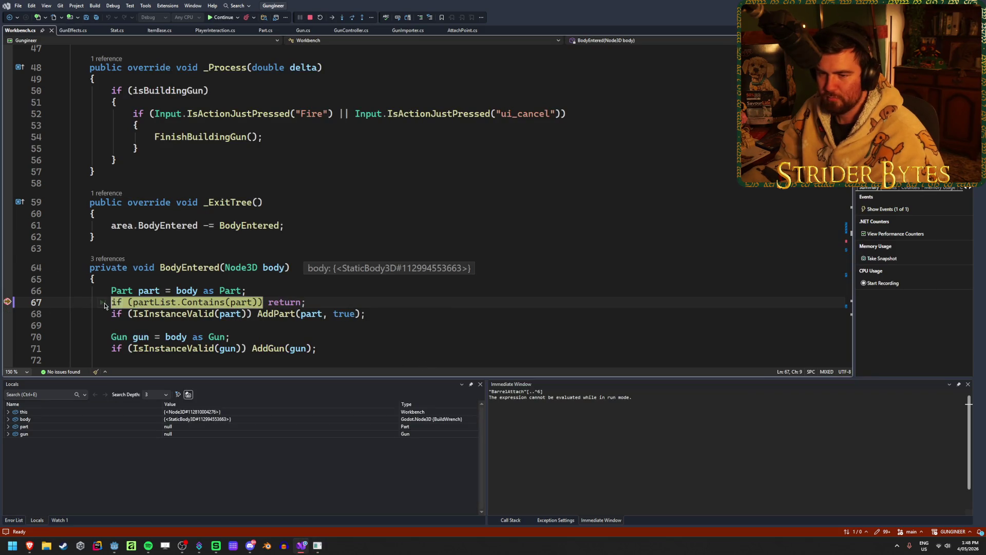
mouse_move(233, 303)
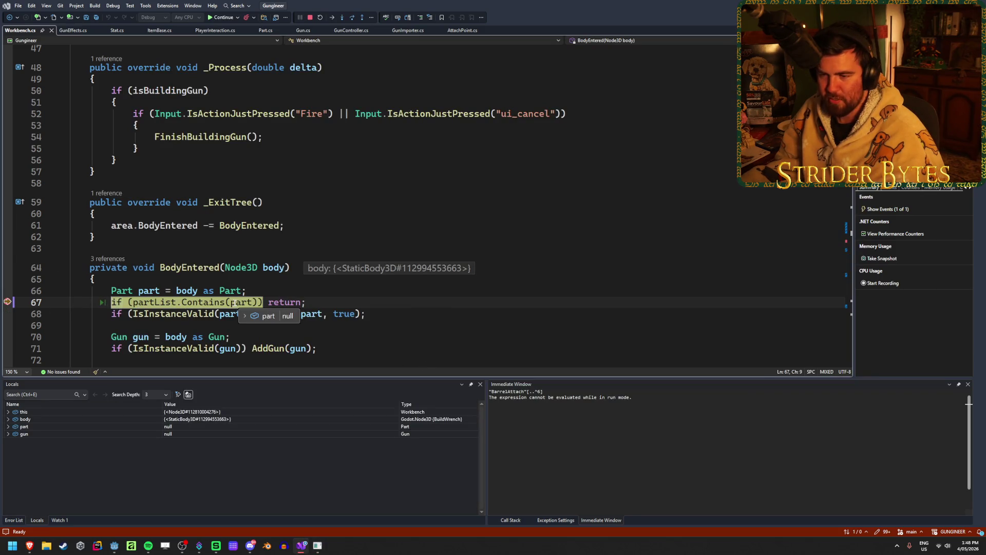
mouse_move(276, 268)
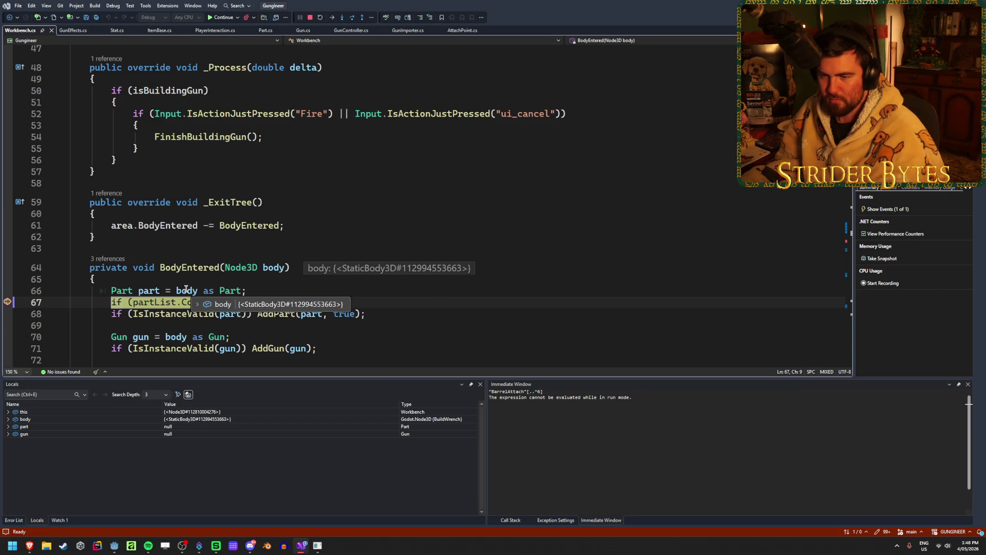
mouse_move(149, 291)
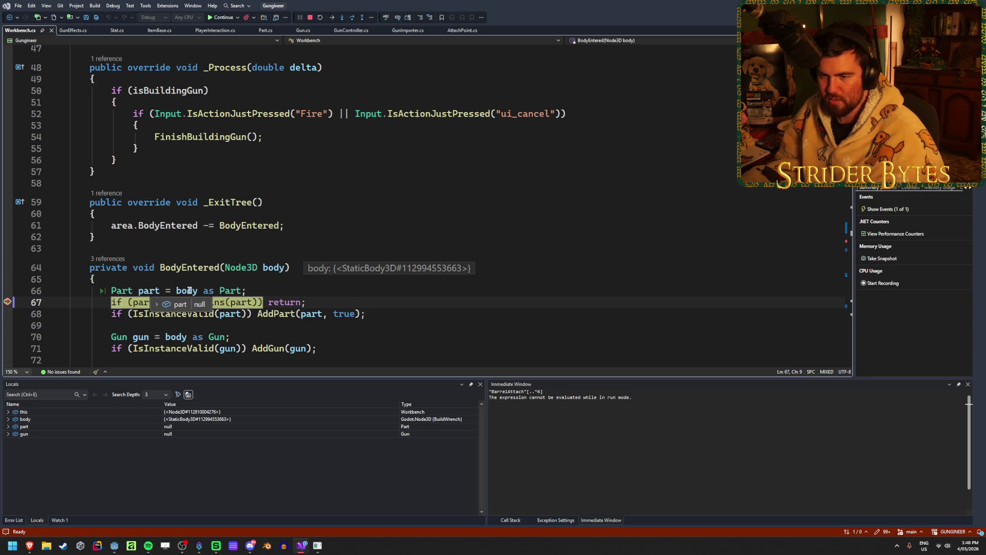
mouse_move(188, 291)
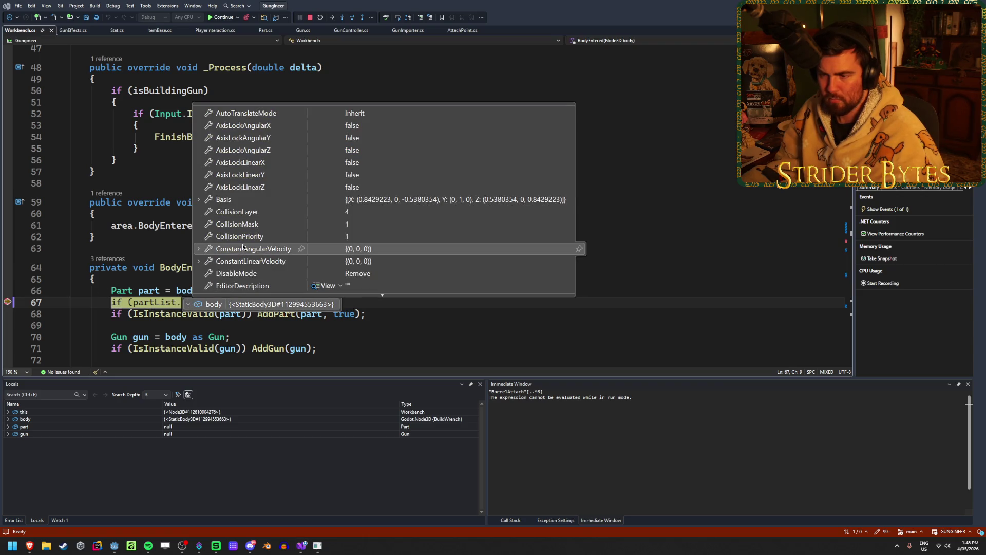
scroll(241, 251, down, 5)
scroll(237, 254, down, 5)
scroll(237, 255, down, 4)
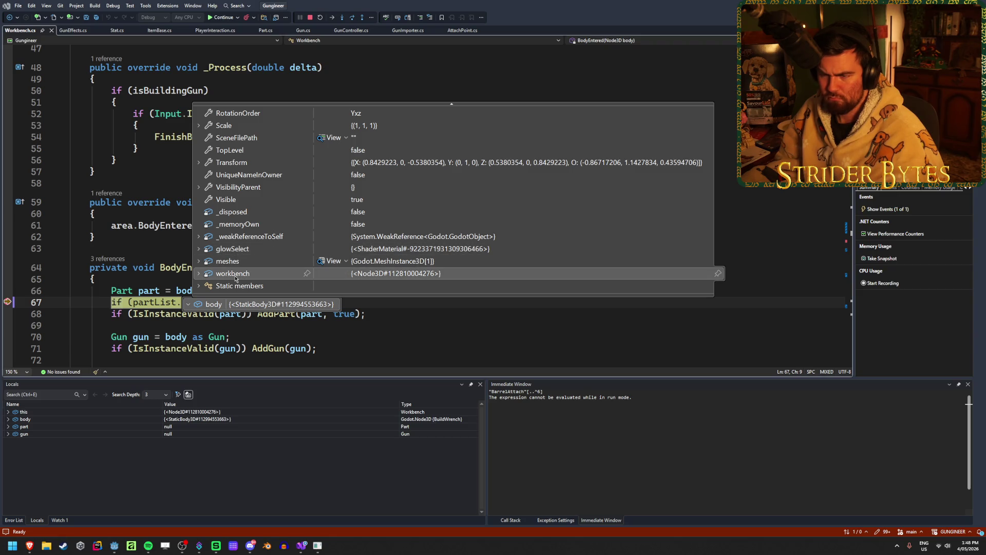
click(199, 277)
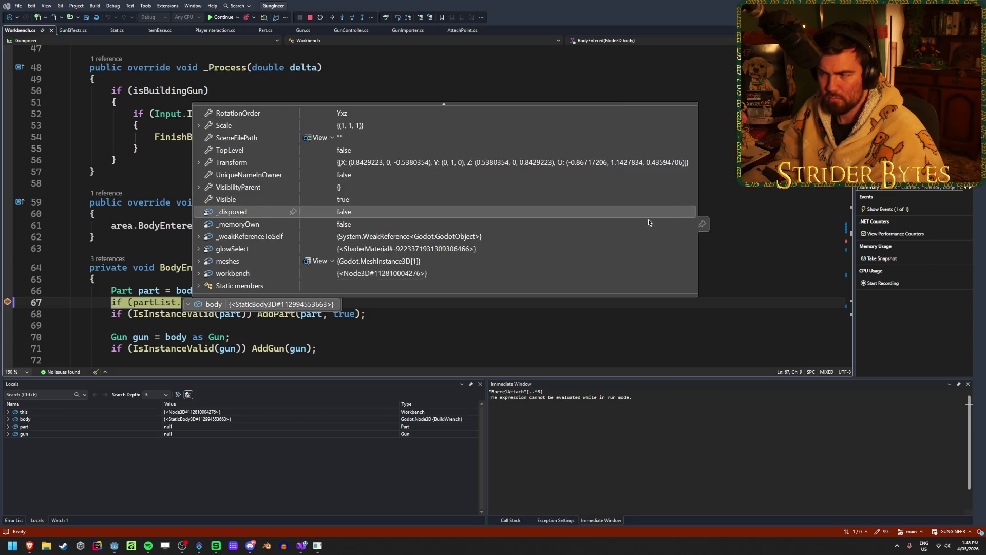
click(200, 263)
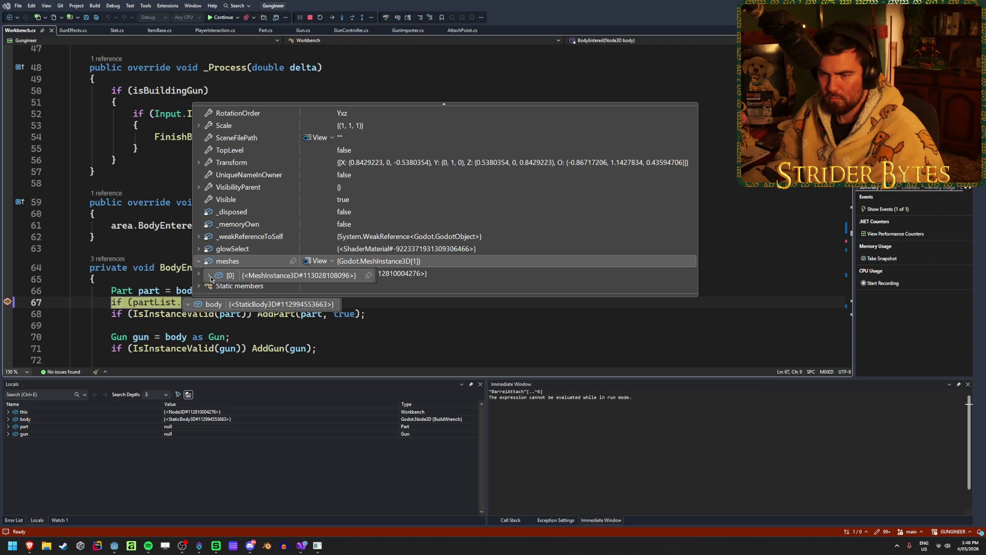
click(210, 276)
scroll(282, 198, down, 5)
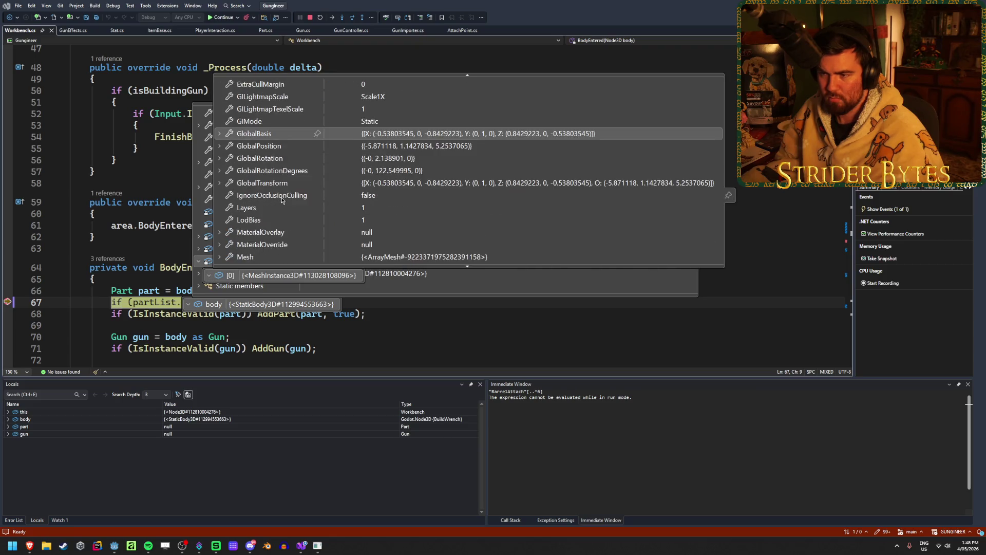
scroll(282, 200, down, 3)
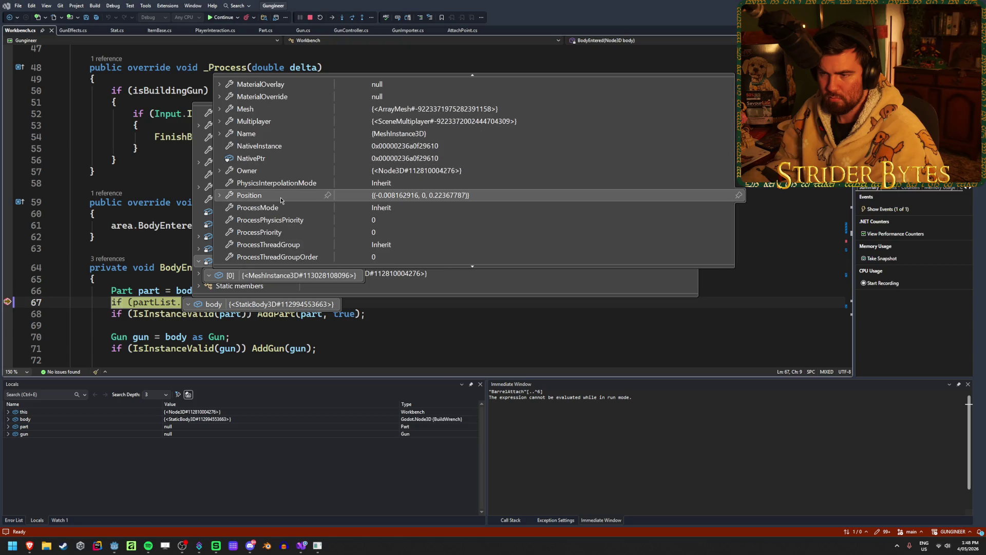
scroll(282, 201, down, 9)
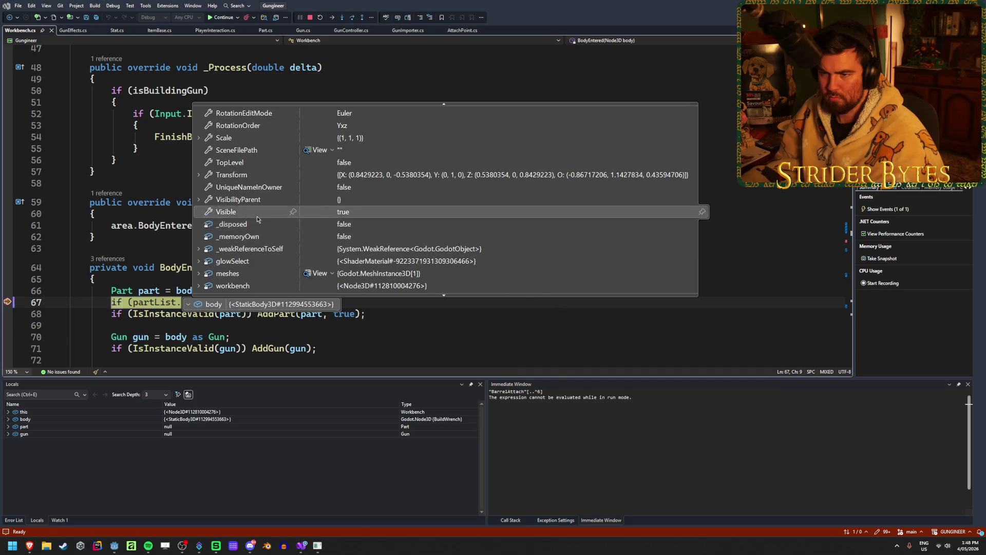
scroll(257, 218, up, 1)
scroll(257, 219, up, 4)
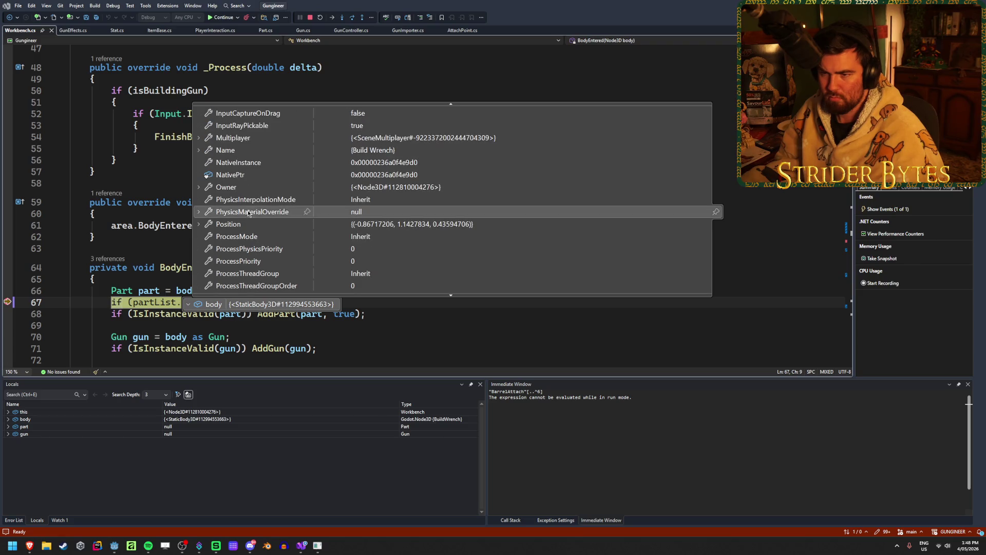
scroll(256, 210, up, 2)
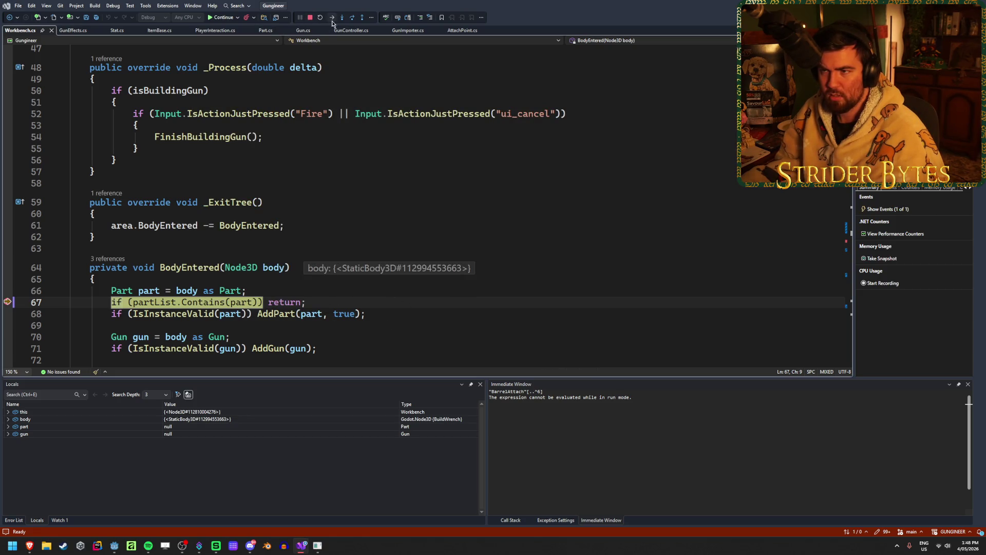
click(220, 19)
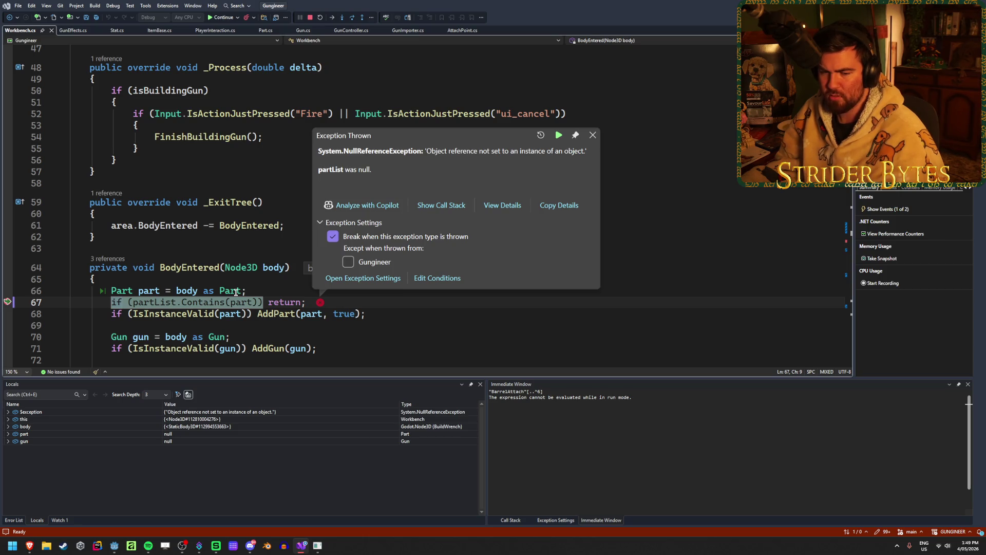
Step: Continue past the null partList exception, end debugging, and remove the line-67 breakpoint
key(F5)
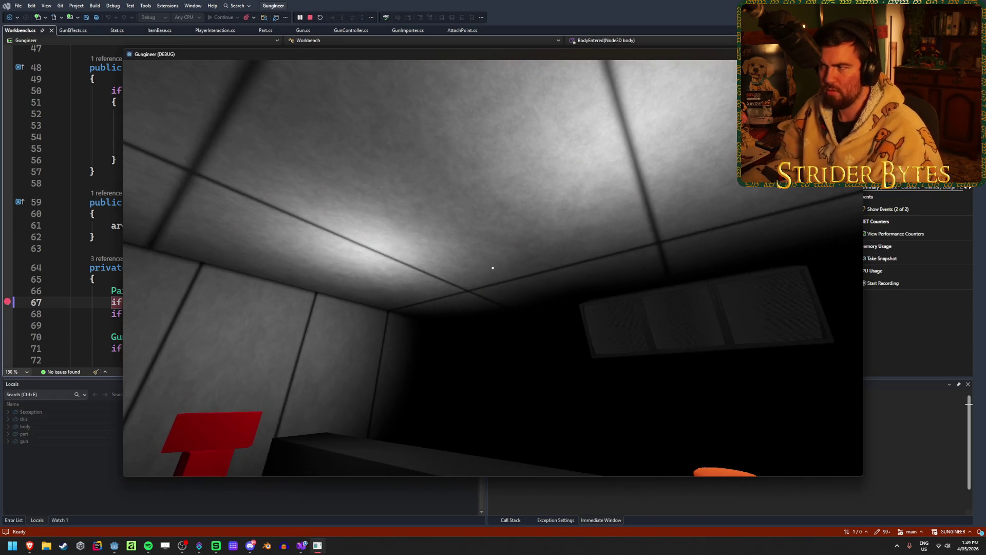
key(Escape)
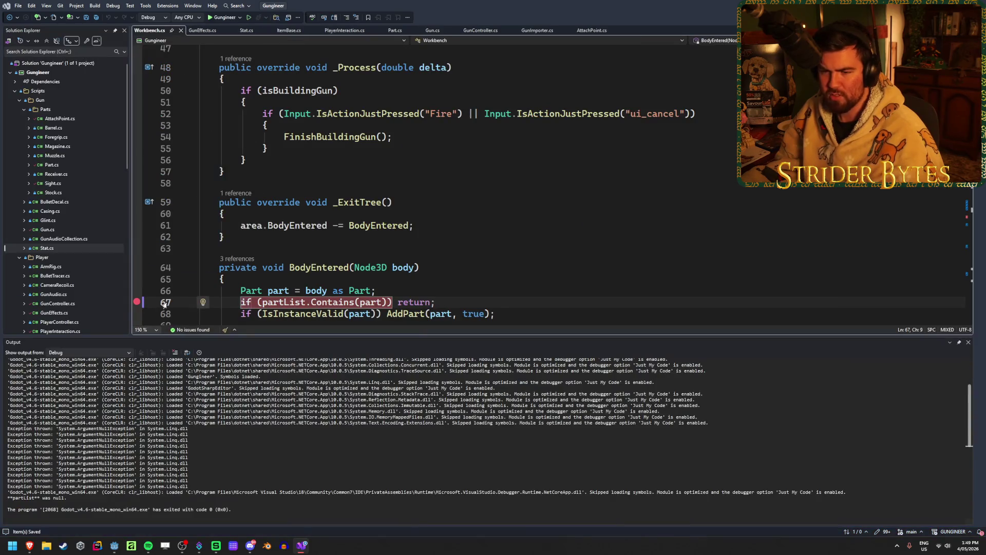
click(137, 303)
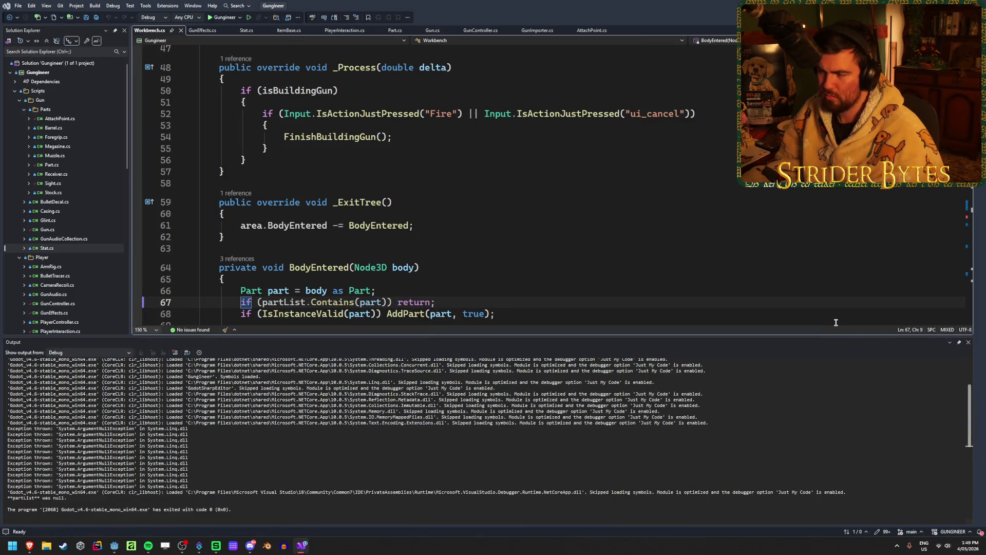
Step: Save Workbench.cs and switch back to the Godot editor
mouse_move(831, 336)
mouse_down()
mouse_move(822, 378)
mouse_move(823, 358)
mouse_up()
click(486, 301)
key(ctrl+s)
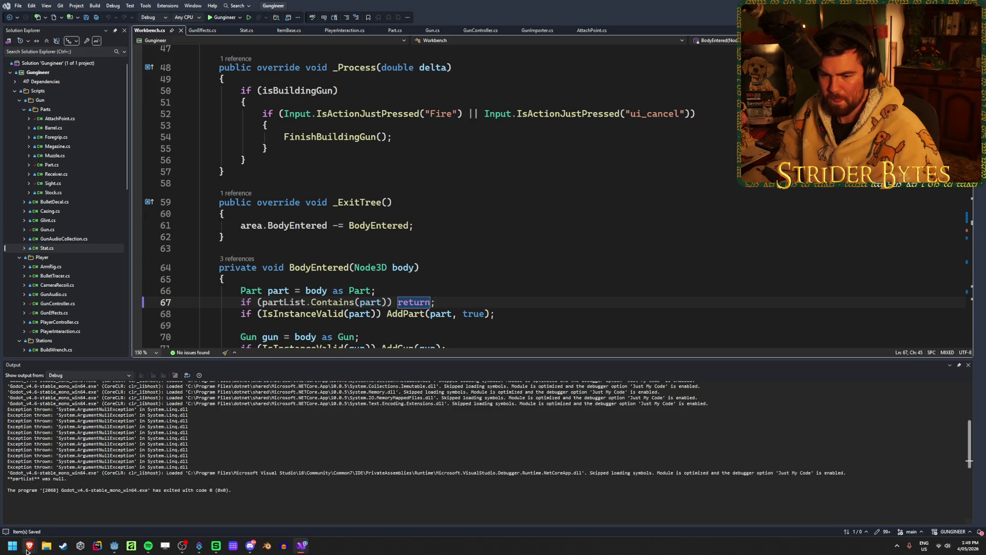
mouse_move(29, 547)
mouse_move(87, 509)
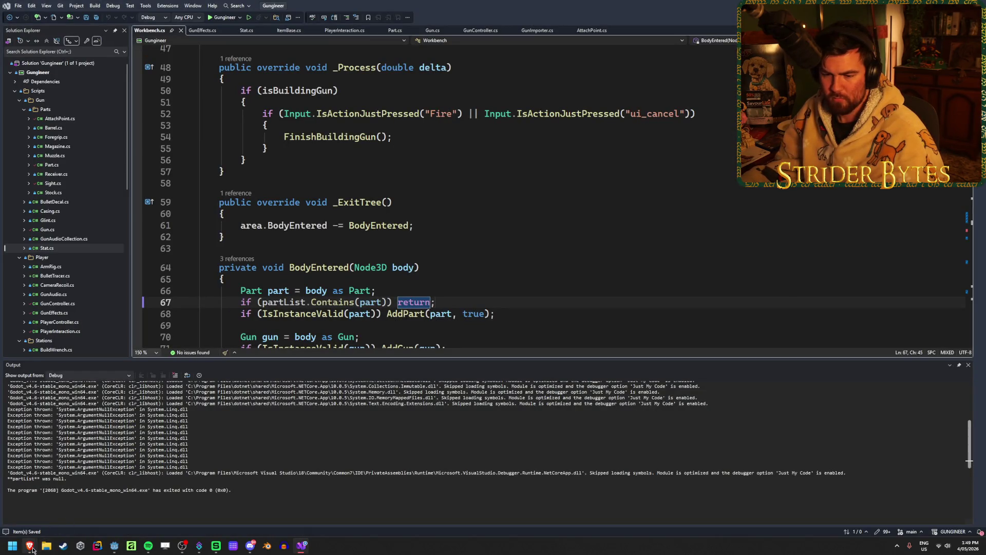
click(114, 546)
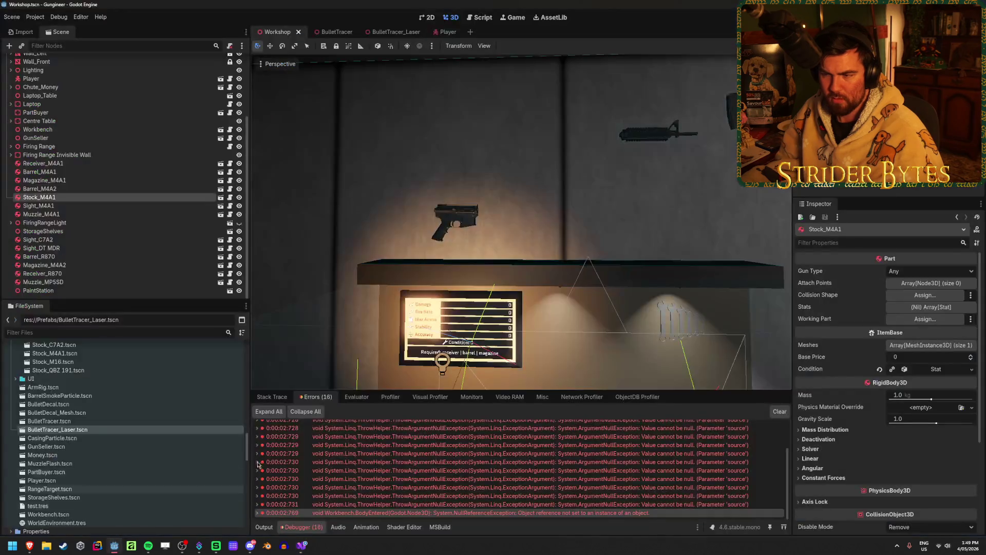
Step: Look down at the workbench and check the Stock_M4A1 and Barrel_M4A2 node properties
drag(441, 290, 439, 293)
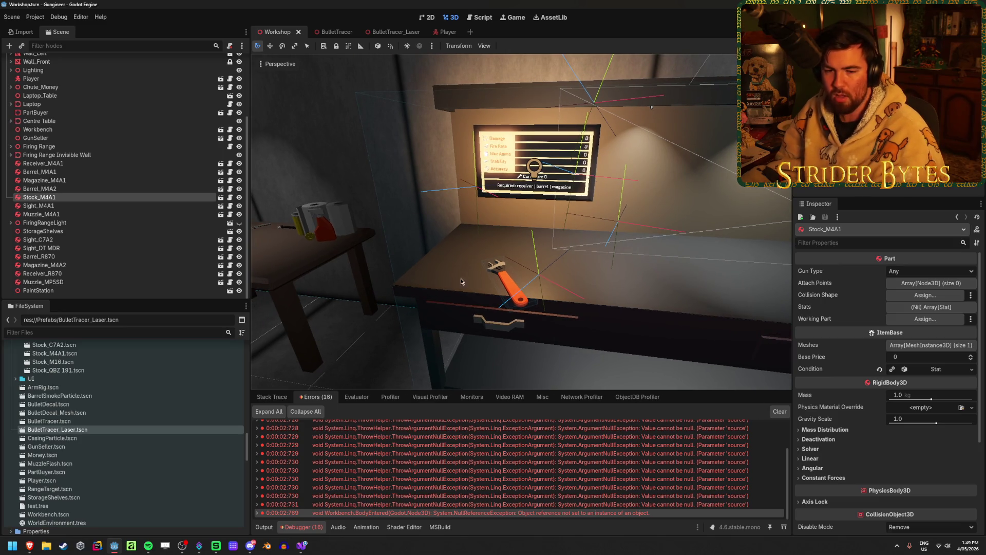
click(331, 148)
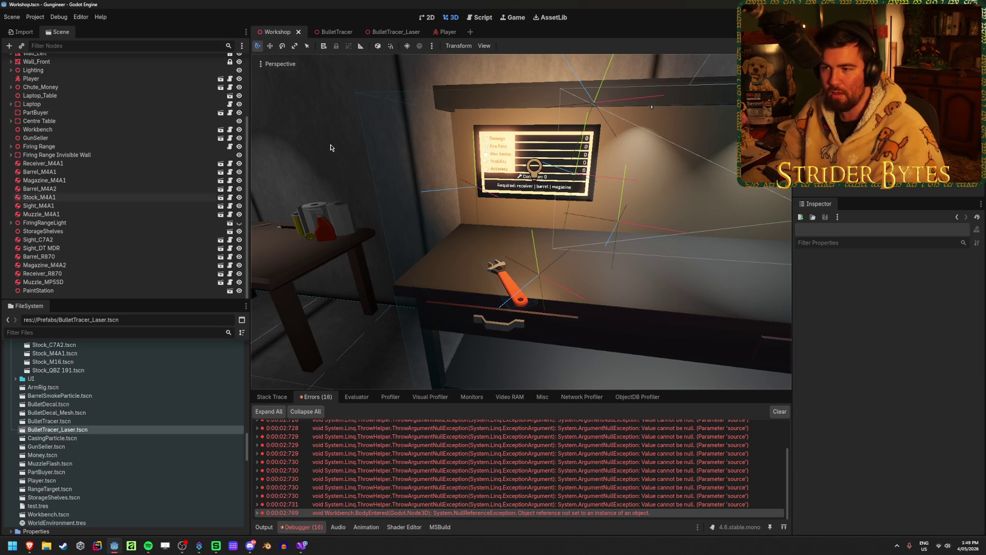
click(55, 198)
click(77, 189)
click(92, 196)
click(95, 189)
click(93, 197)
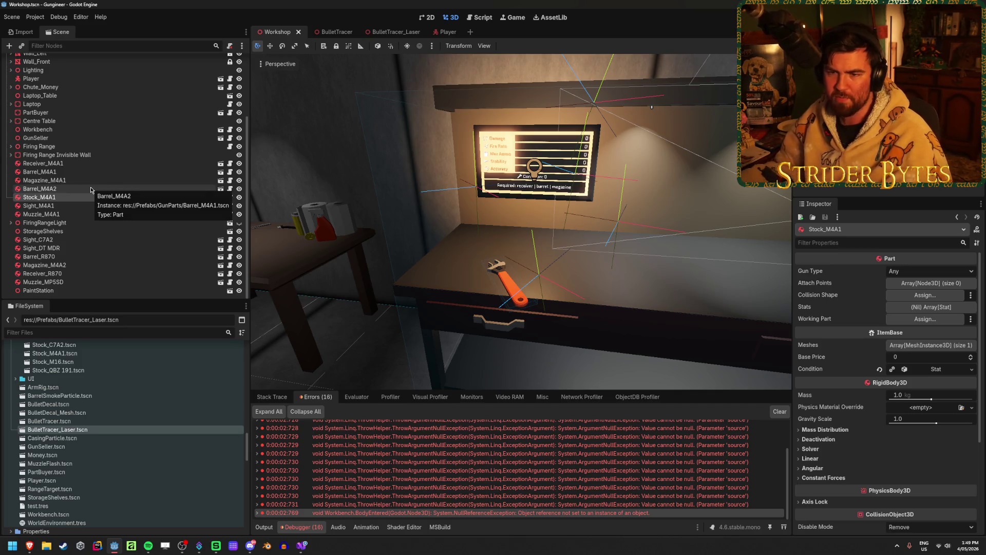
Step: Review the Receiver, Barrel, Sight and Muzzle M4A1 nodes, then open Workbench in its own tab
click(80, 256)
click(77, 163)
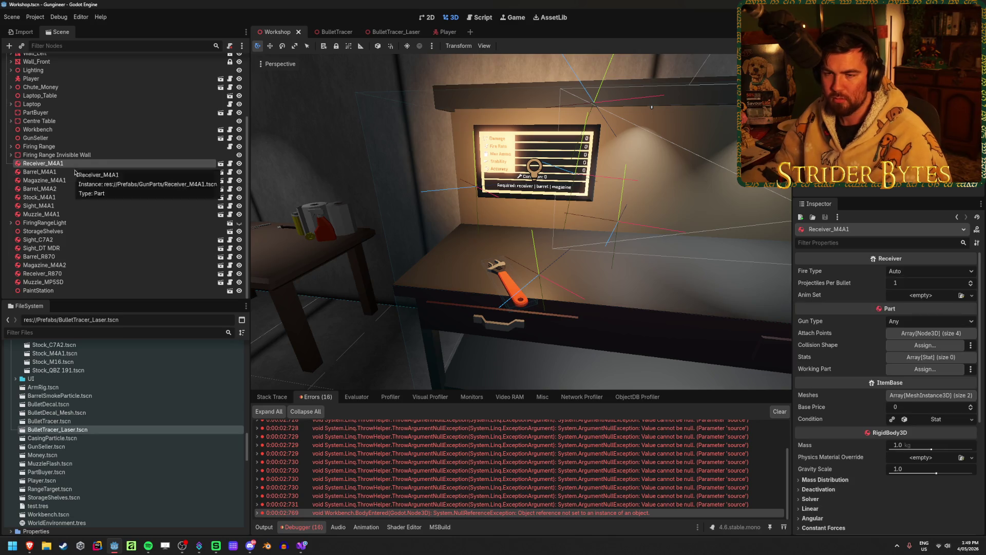
click(76, 172)
key(Down)
key(Down)
key(Down)
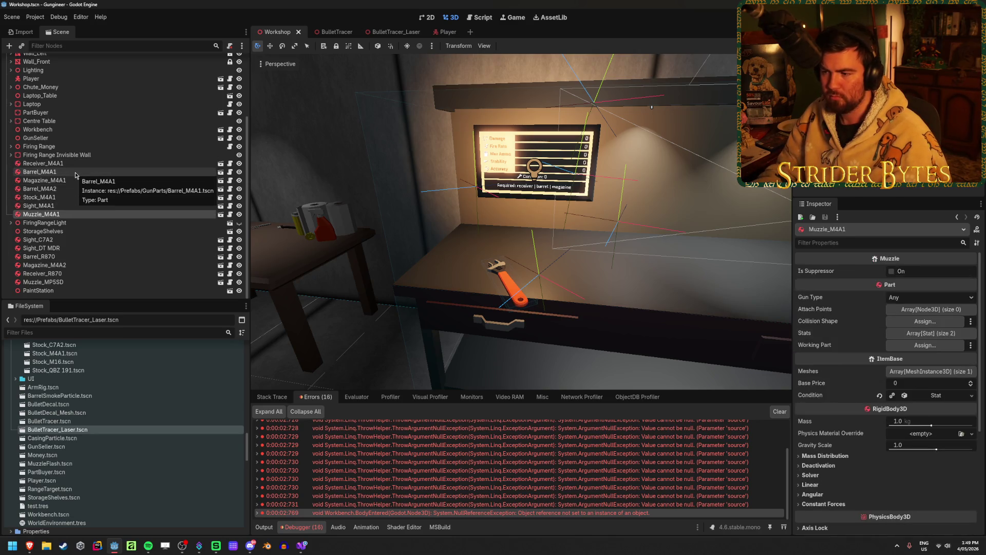
key(Down)
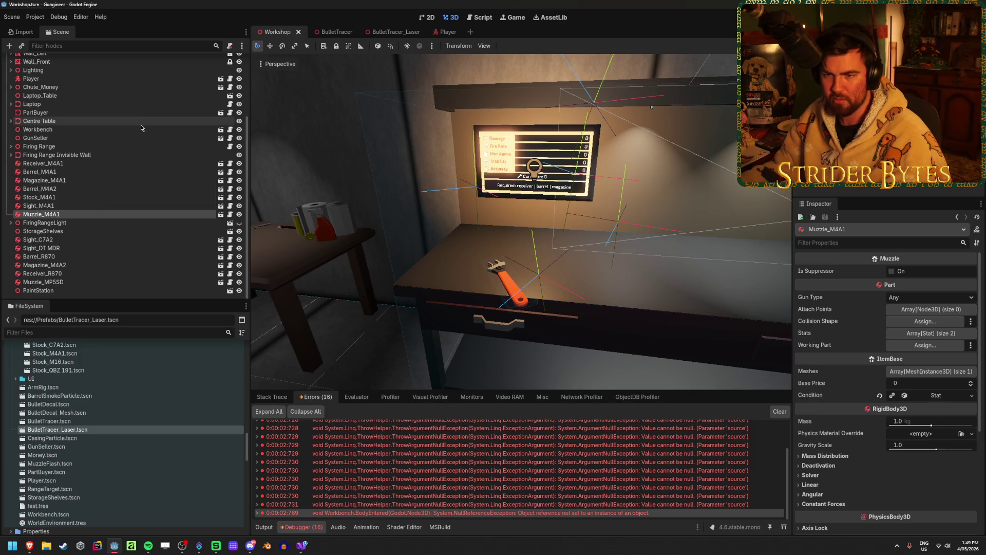
click(180, 129)
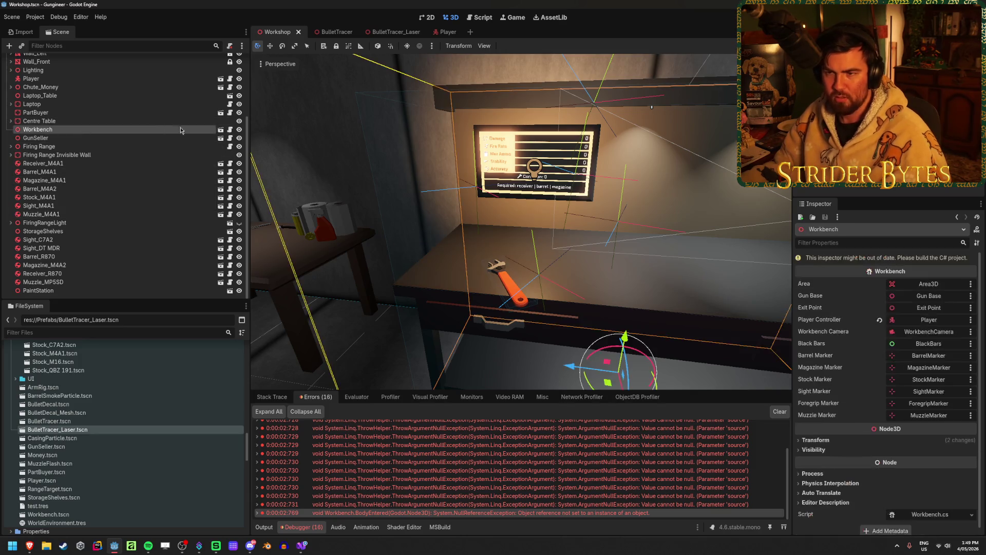
click(220, 129)
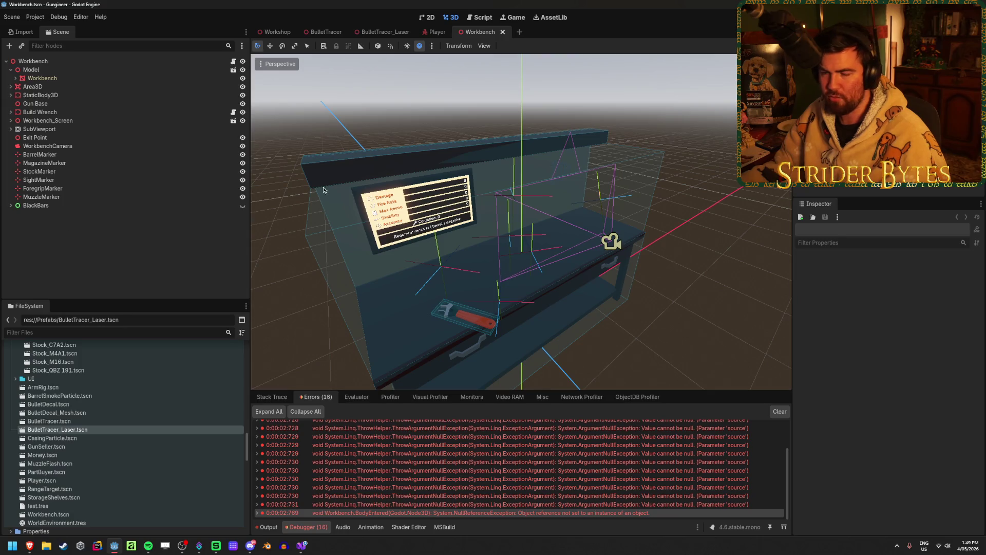
Step: Inspect the Build Wrench node and its Area3D collision layers, expanding its children
click(43, 112)
click(64, 88)
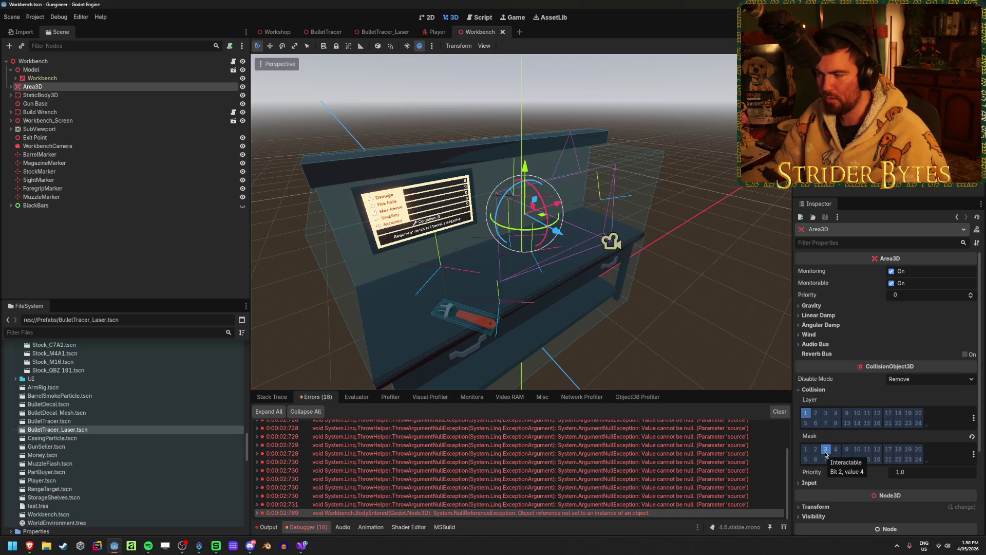
click(668, 318)
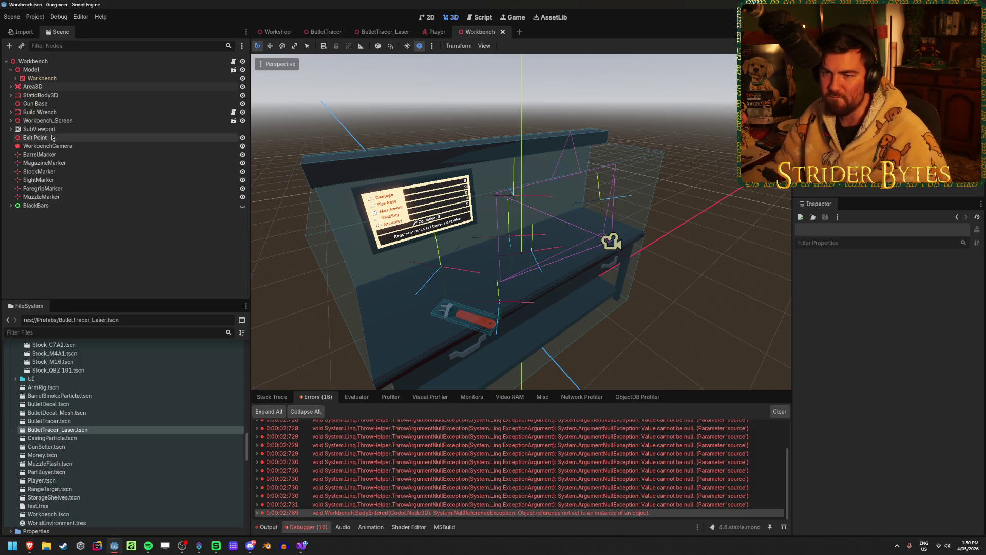
click(48, 112)
key(Right)
Step: Check the Build Wrench's Meshes array and mesh instance, then return to the Workbench script
click(927, 298)
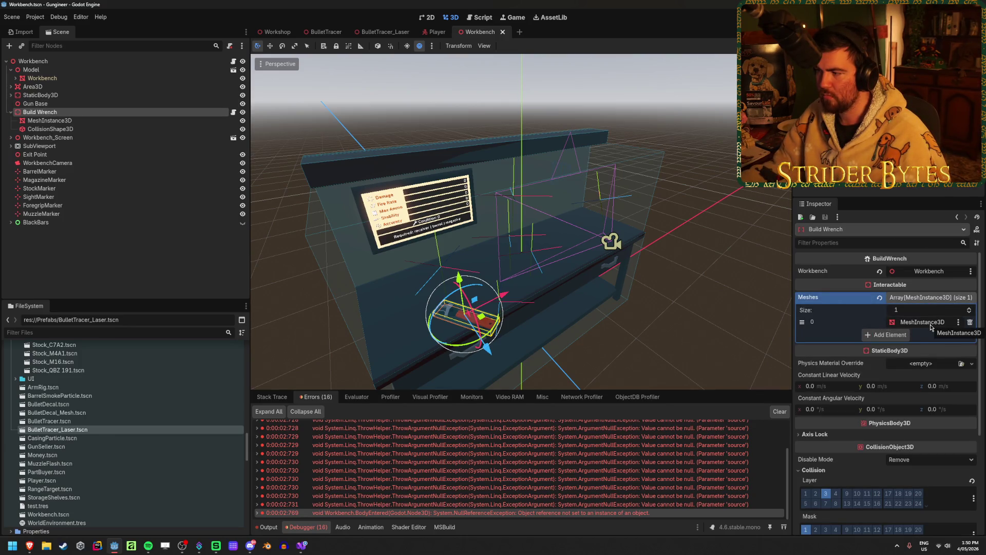
click(929, 324)
click(521, 402)
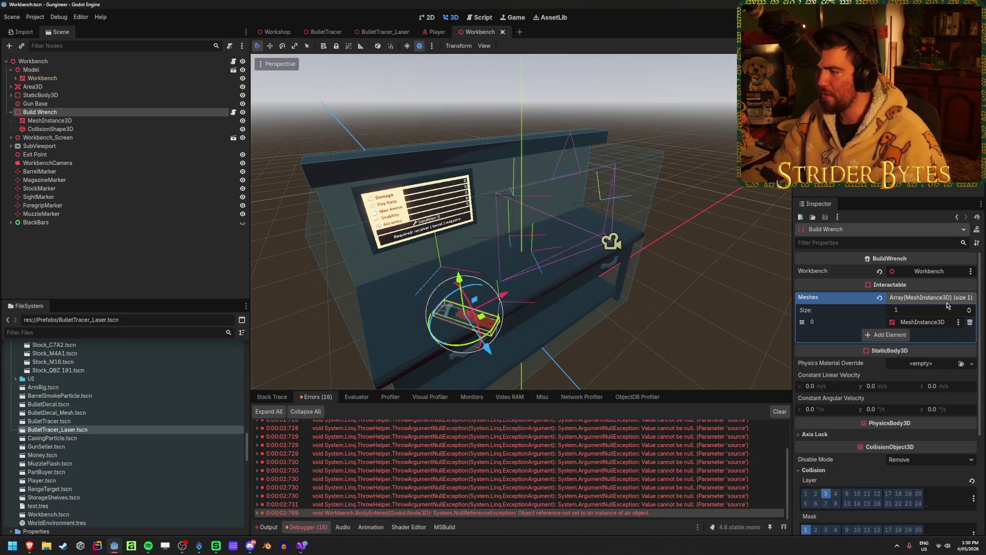
click(50, 120)
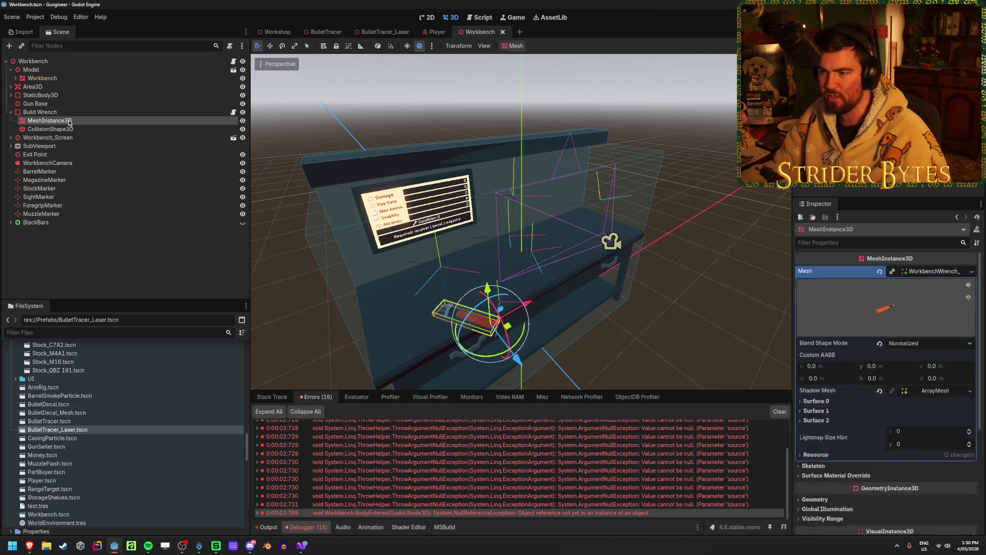
click(48, 137)
click(66, 115)
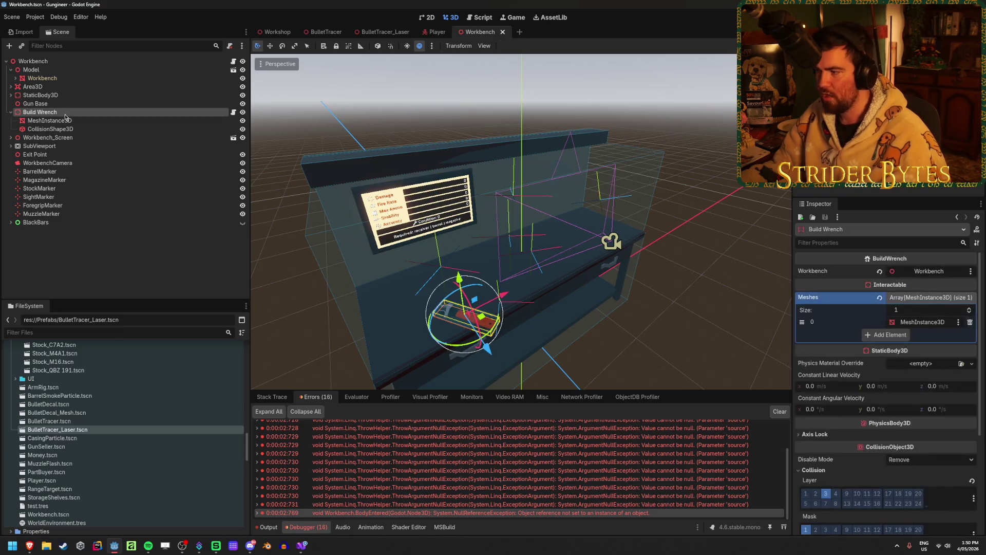
scroll(874, 385, down, 5)
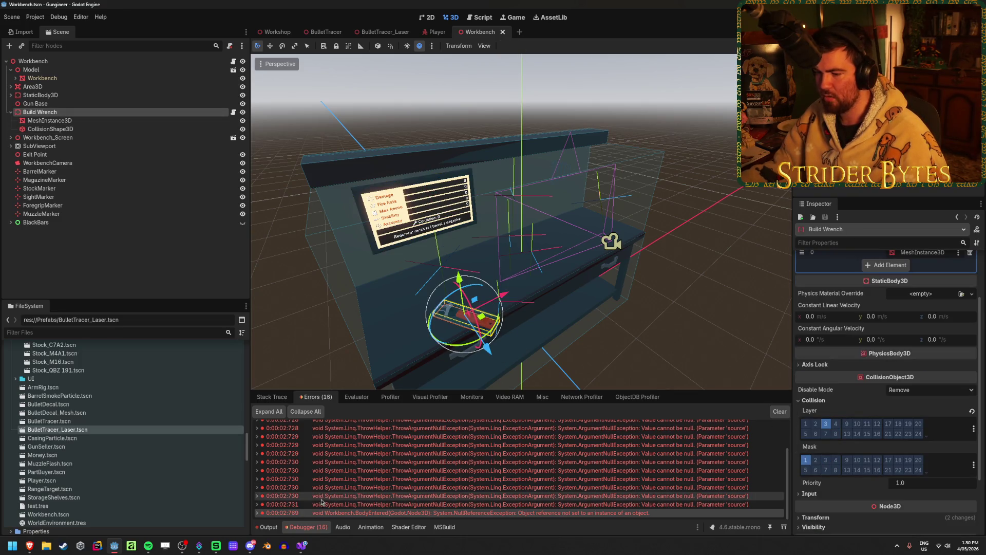
click(301, 547)
scroll(532, 297, down, 2)
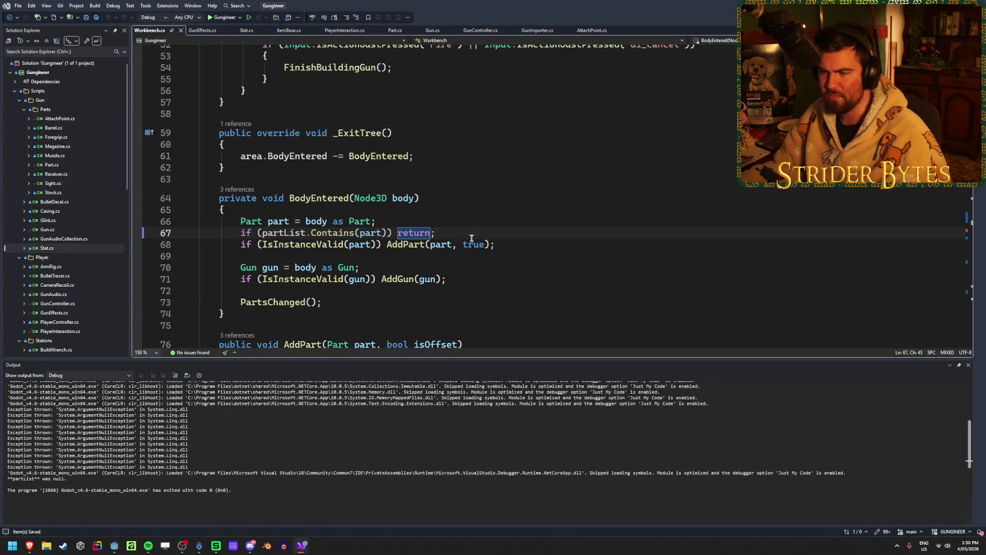
Step: Insert an 'if (!body is ItemBase) return;' guard at the top of BodyEntered
click(541, 248)
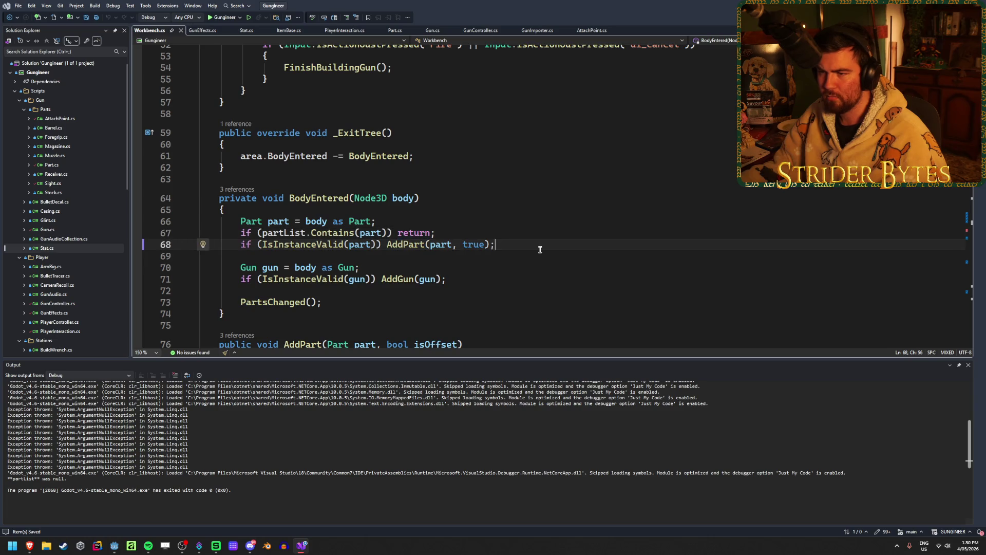
click(959, 365)
click(426, 220)
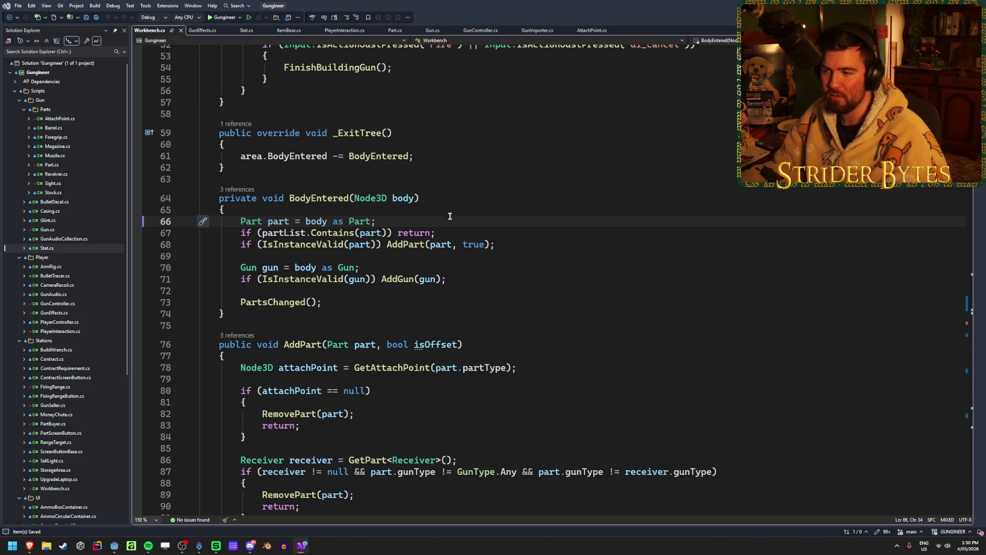
click(424, 211)
key(Return)
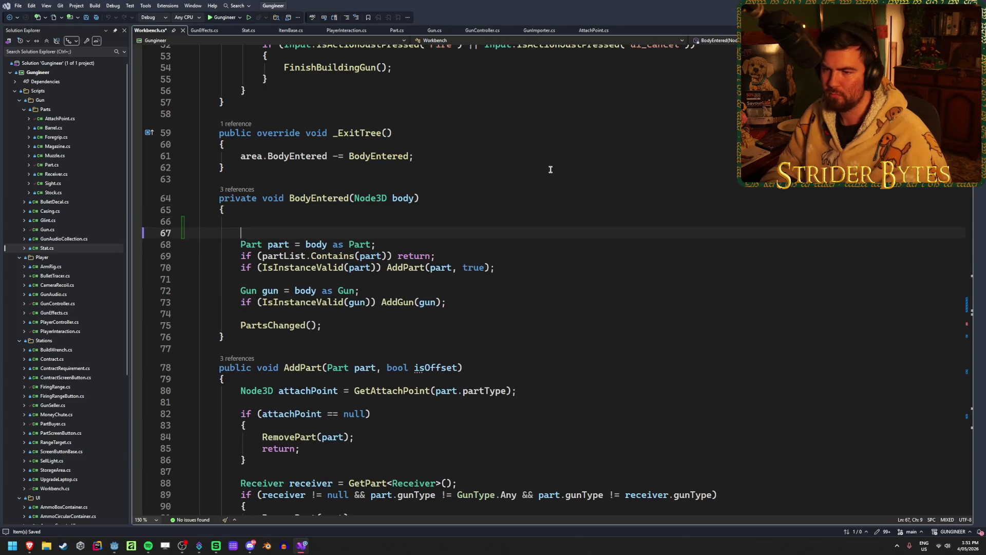
key(Return)
key(Up)
text(if (body is)
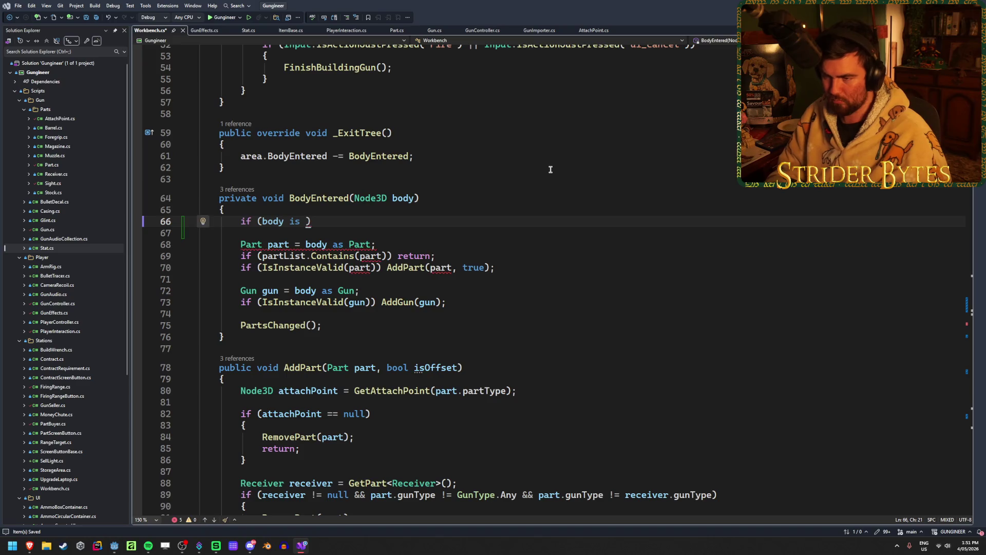
key(ctrl+Left)
key(ctrl+Left)
text(!)
key(ctrl+Right)
key(ctrl+Right)
text(ItemBase) r)
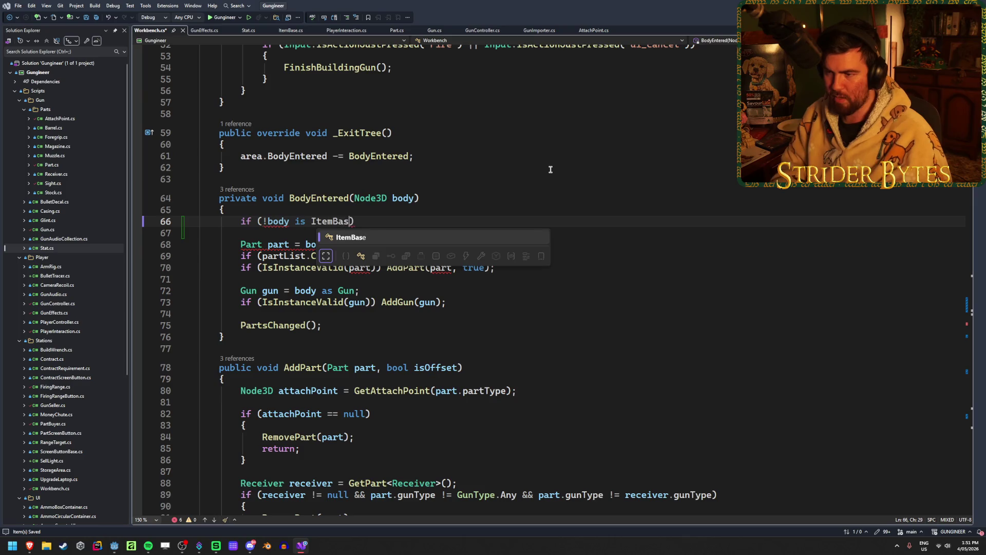
text(eturn;)
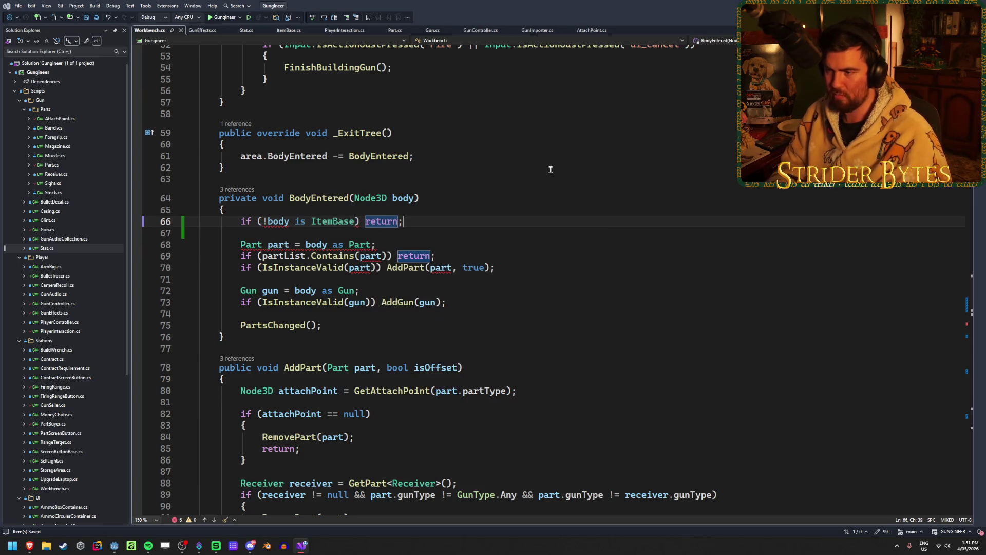
Step: Rewrite the guard as 'if (body is not ItemBase) return;', then build and run in Godot
click(270, 221)
key(BackSpace)
click(297, 221)
text(not)
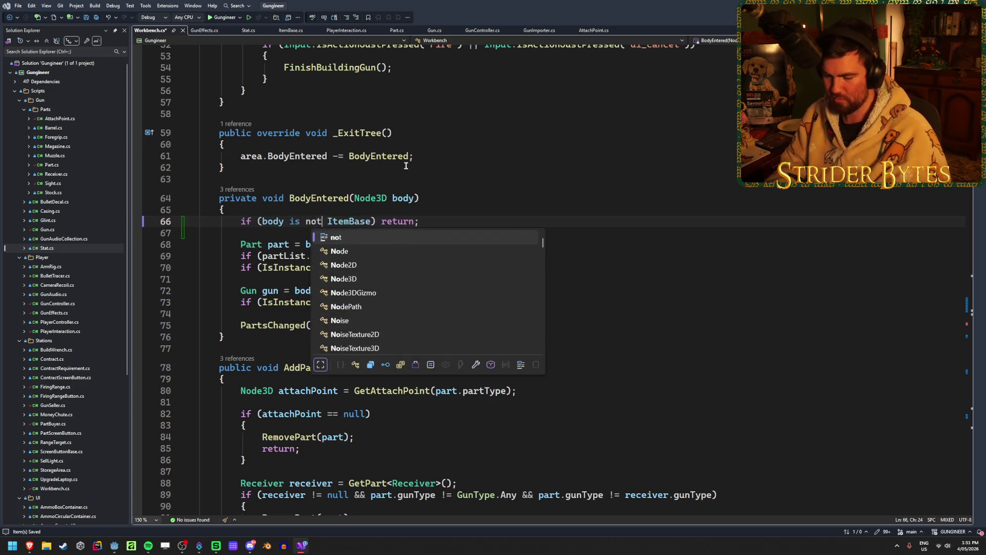
key(Escape)
click(452, 222)
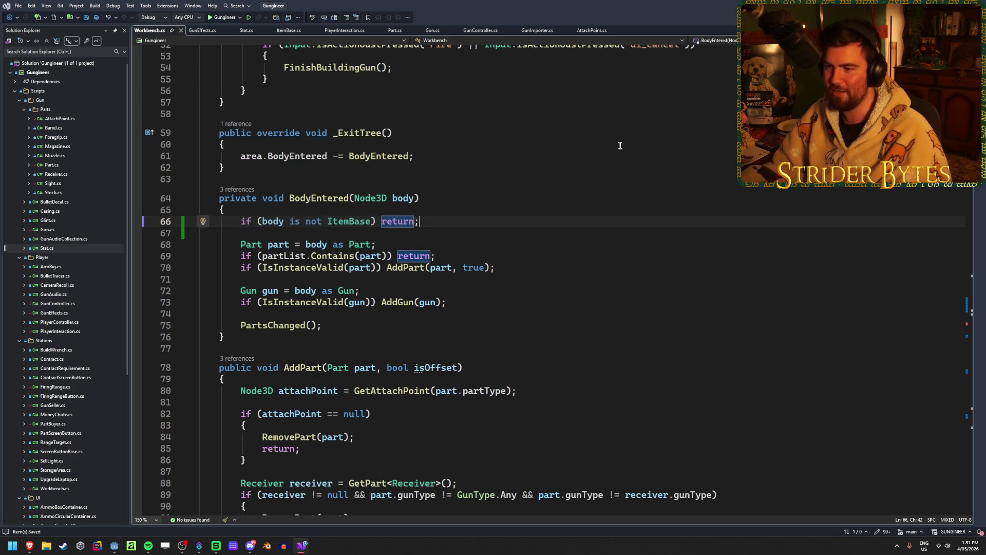
key(alt+Tab)
key(F5)
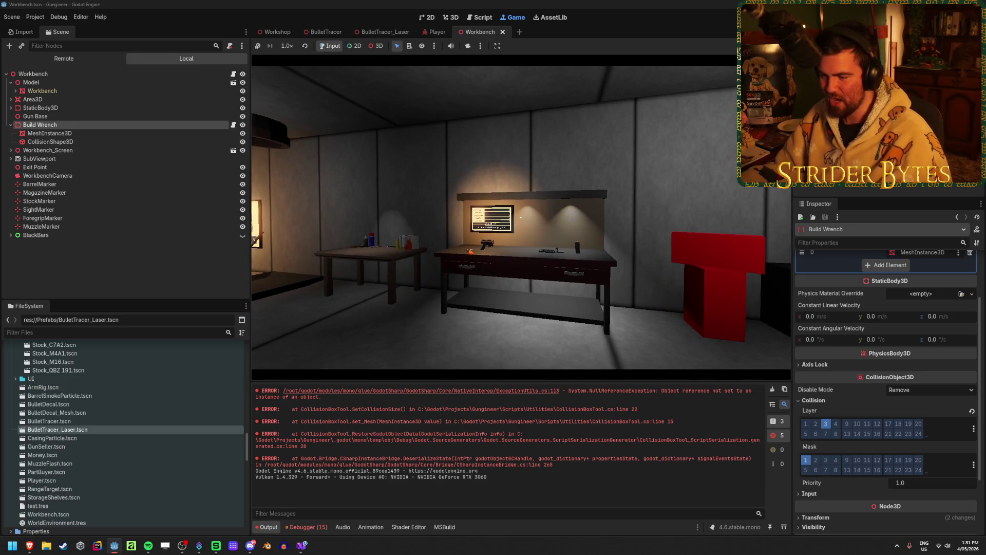
Step: Stop the game and set a breakpoint on the line-66 guard in Workbench.cs
key(F8)
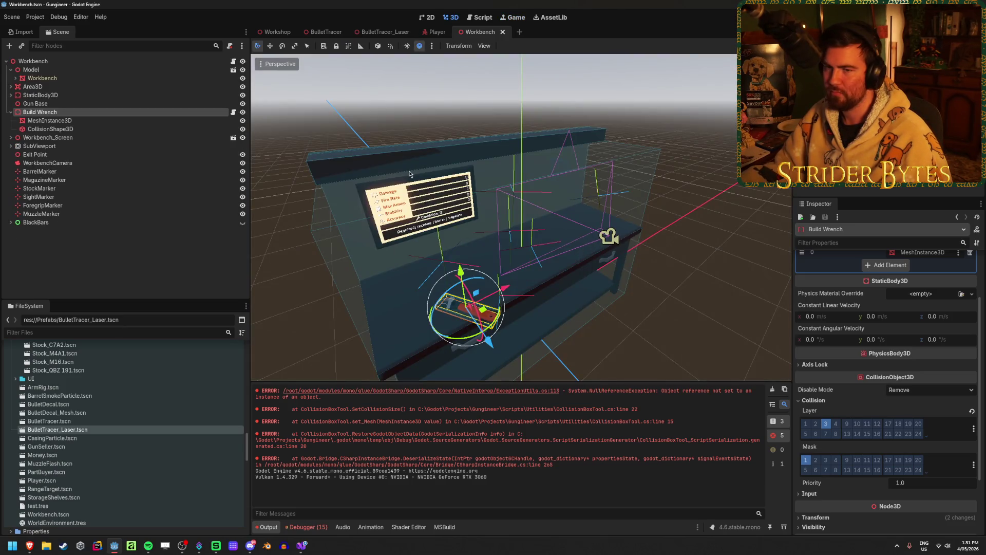
click(302, 546)
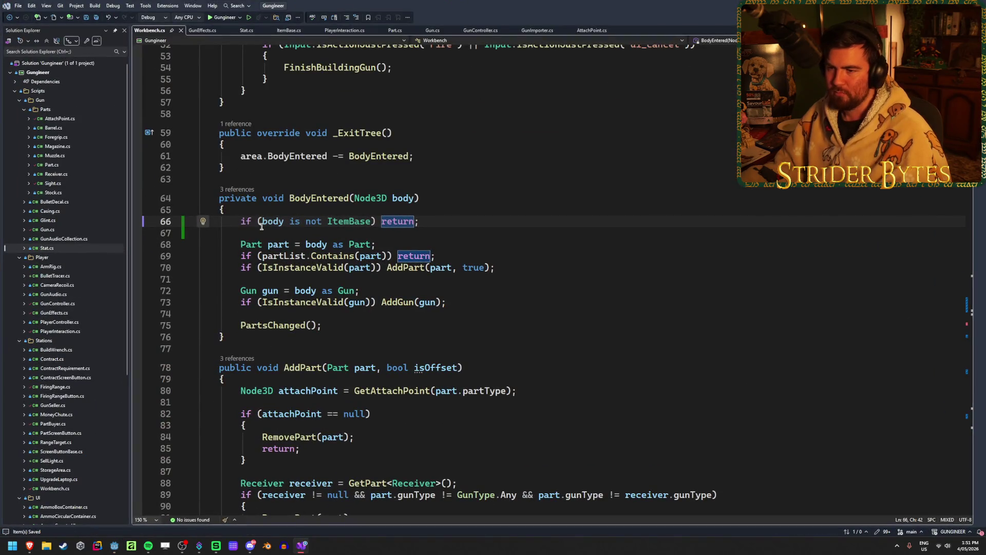
click(146, 224)
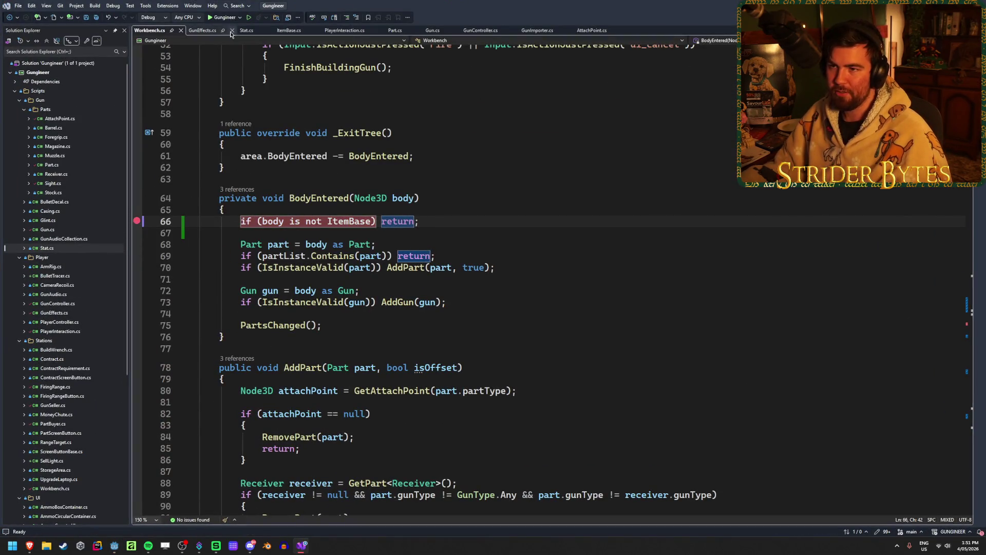
Step: Debug the game, step over the guard's early return for the Build Wrench body, then resume
click(222, 18)
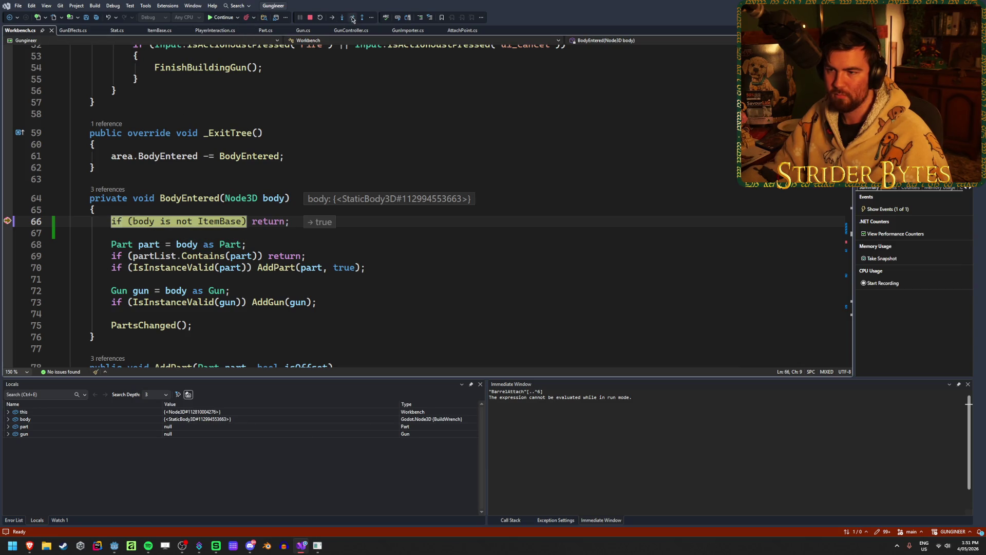
mouse_move(280, 212)
scroll(354, 193, down, 5)
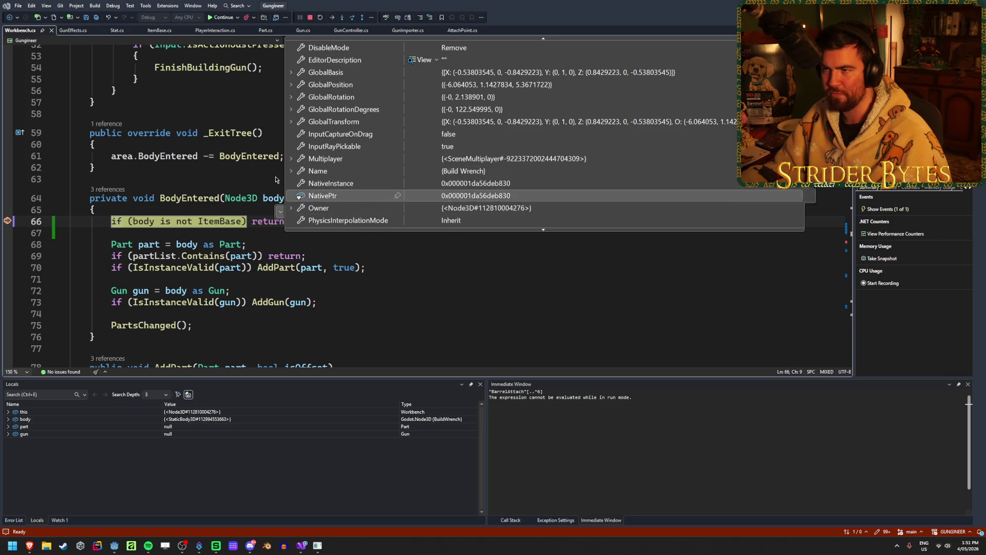
click(353, 19)
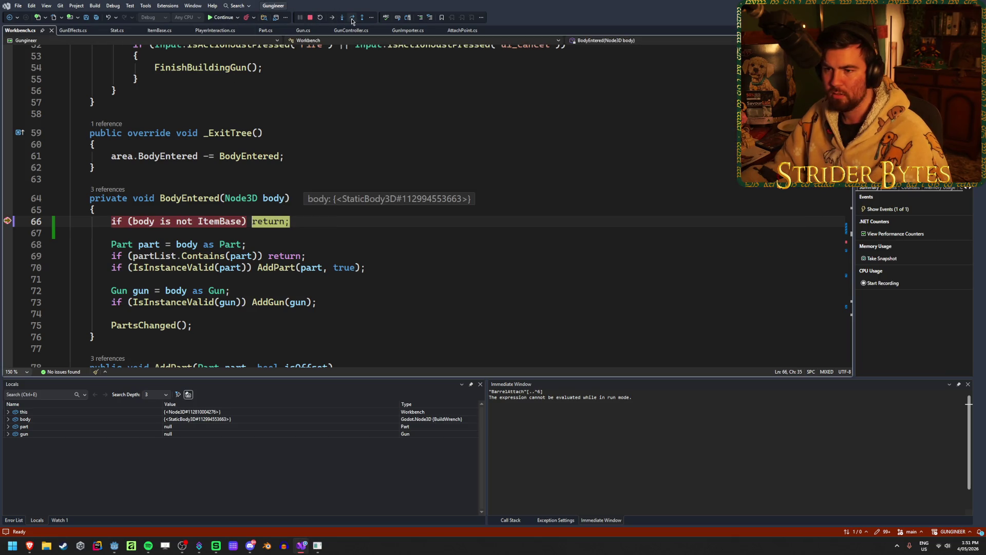
click(352, 20)
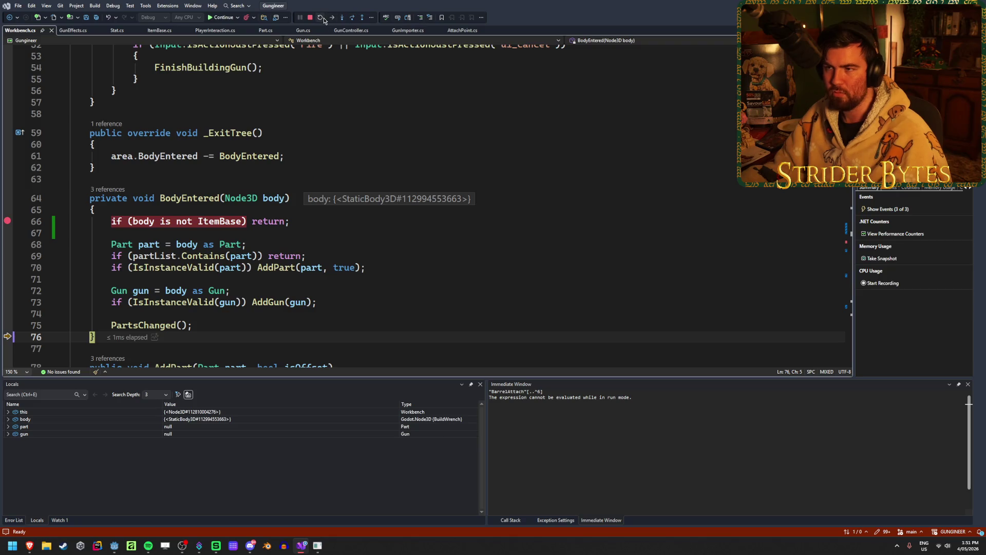
click(220, 20)
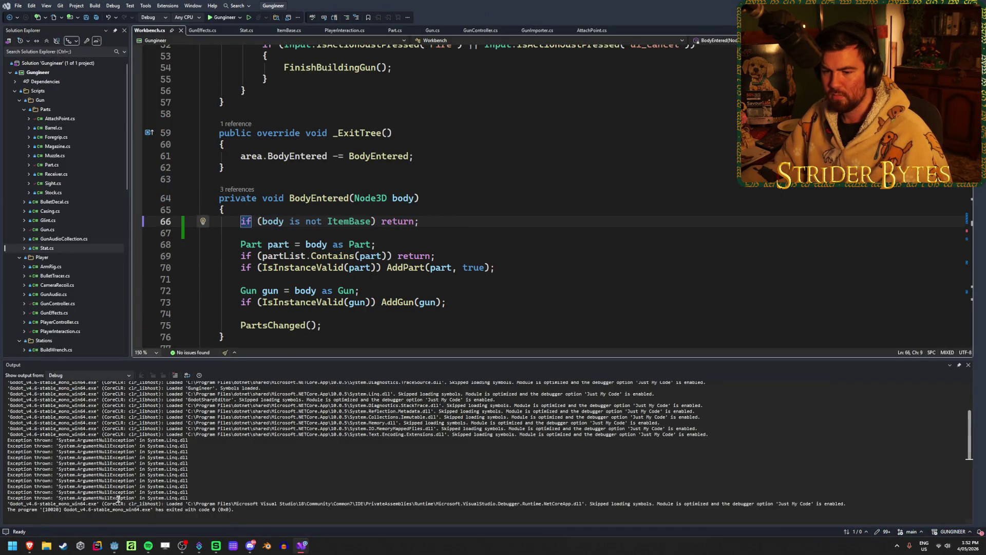
click(114, 545)
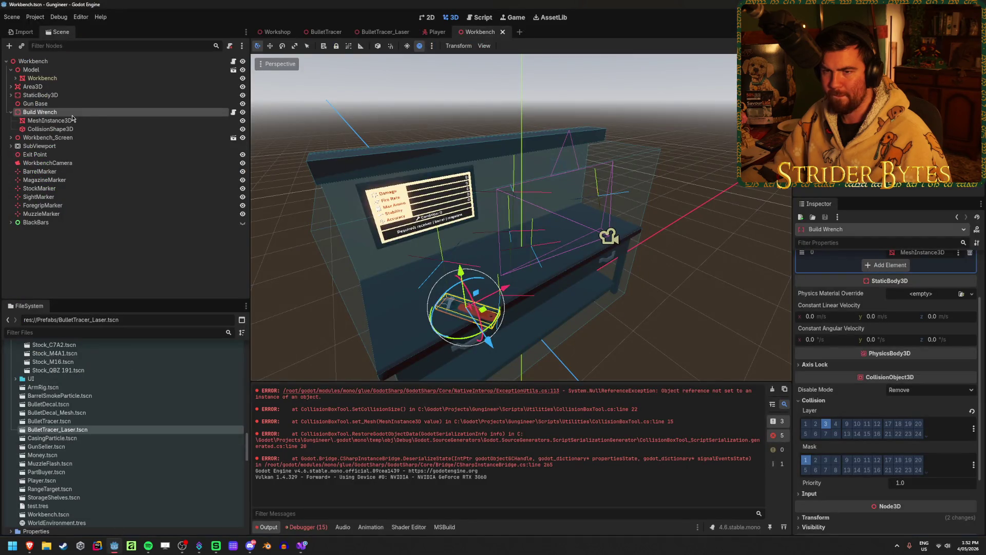
Step: Open the Receiver_M4A1 scene from the Workshop and check its root body's collision layer and mask
key(ctrl+Tab)
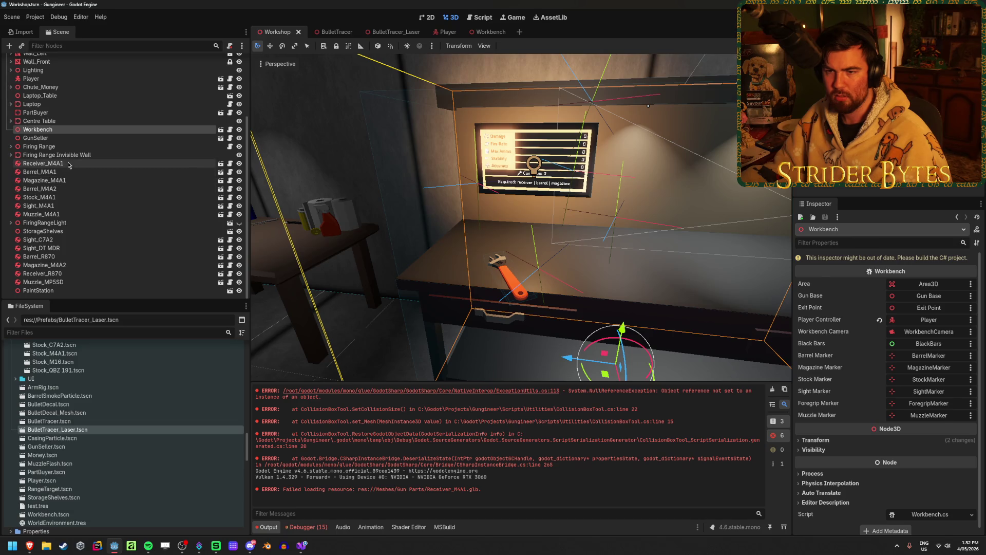
click(69, 163)
click(221, 163)
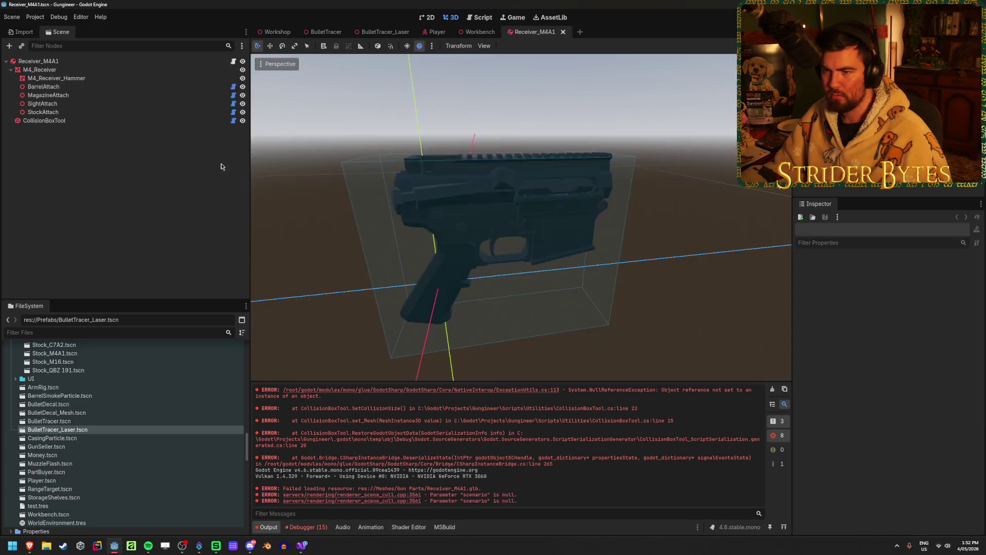
click(195, 61)
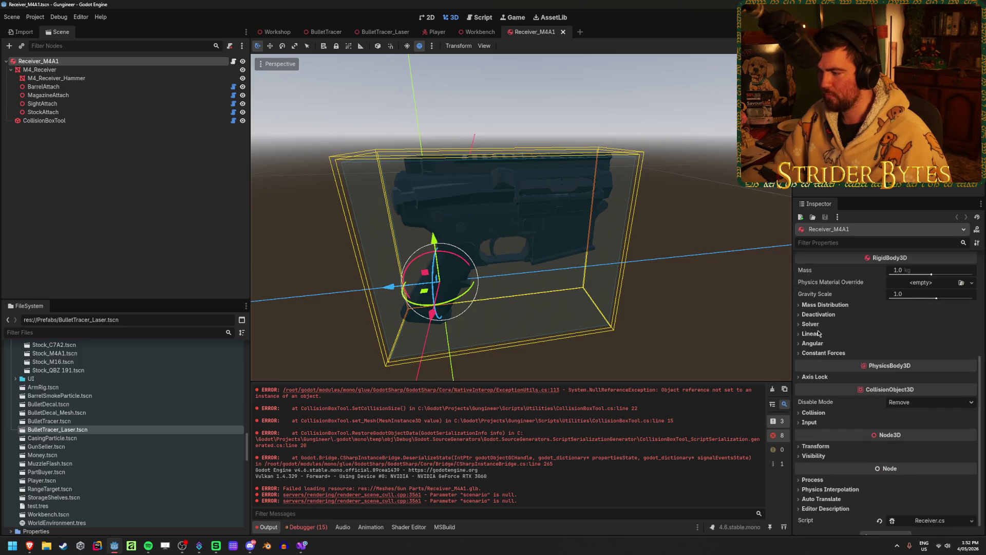
click(814, 412)
scroll(854, 309, down, 3)
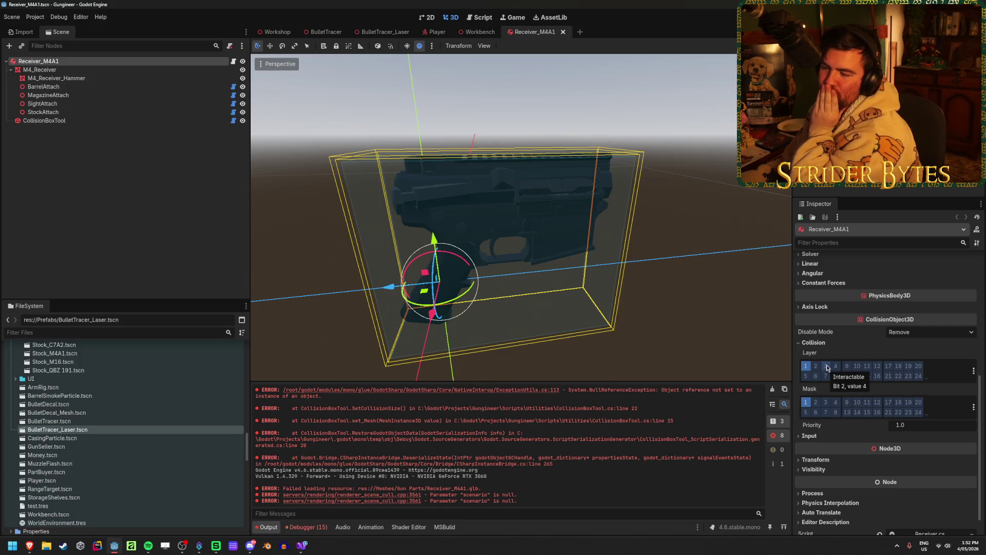
click(303, 545)
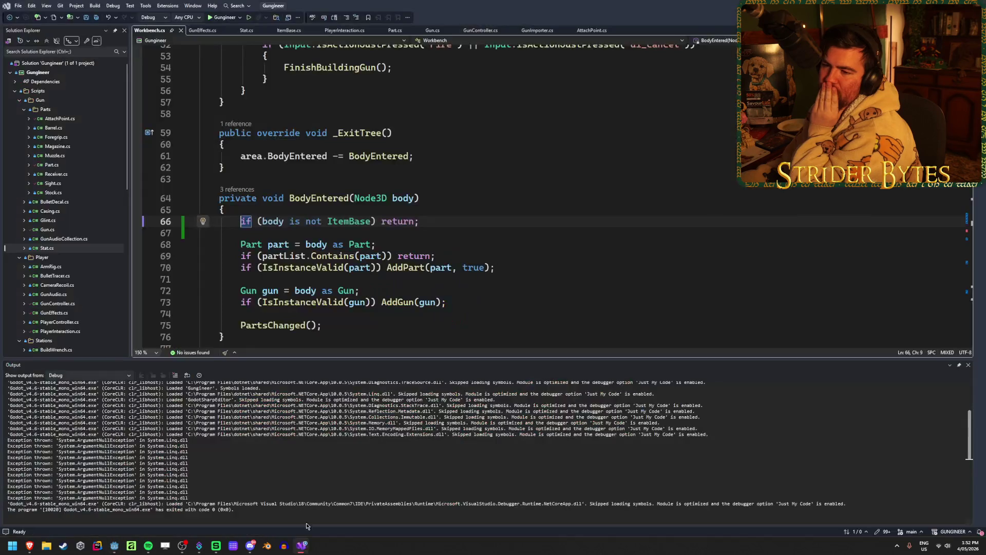
Step: In GunImporter.cs, add 'part.CollisionLayer = 4;' after the meshes line and save
click(968, 365)
scroll(390, 86, up, 17)
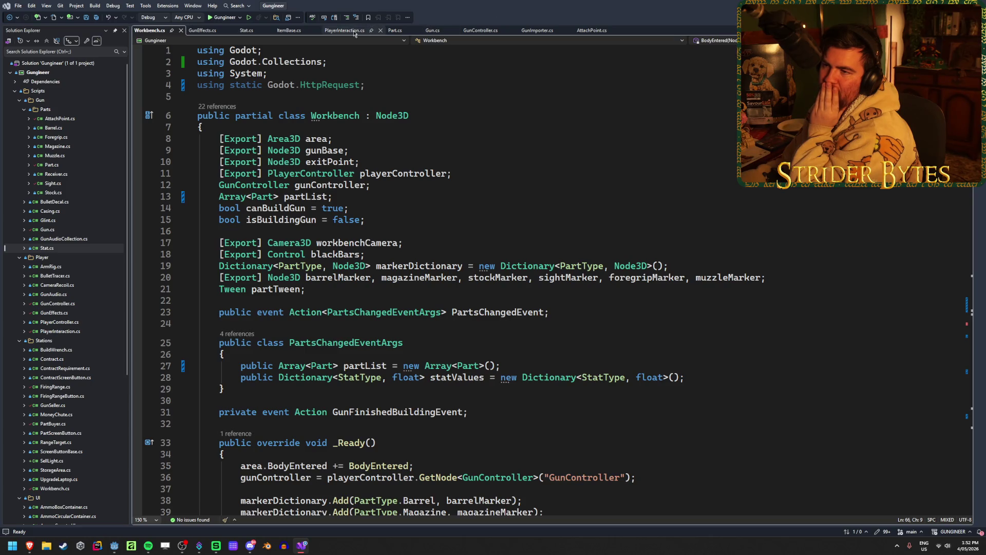
click(537, 31)
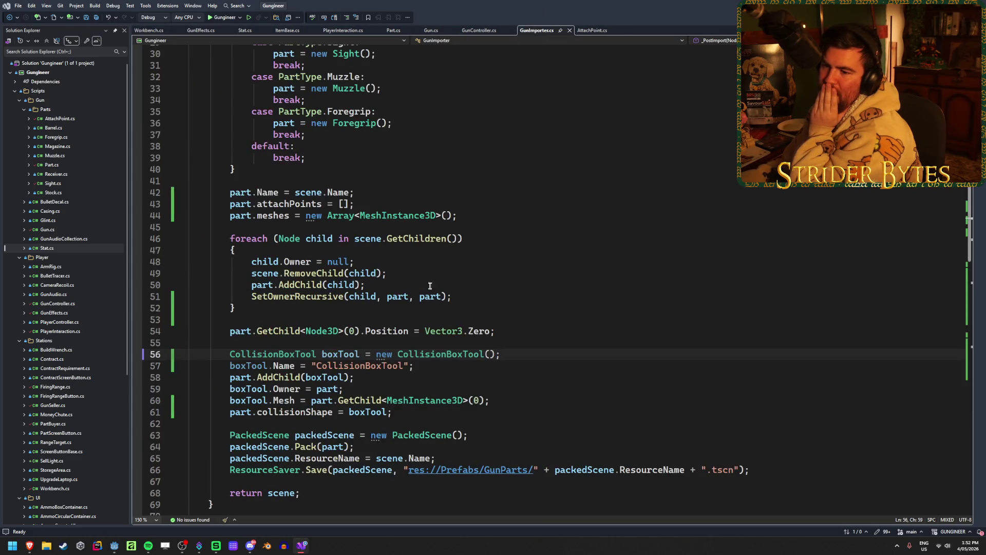
scroll(431, 277, up, 10)
scroll(464, 262, down, 7)
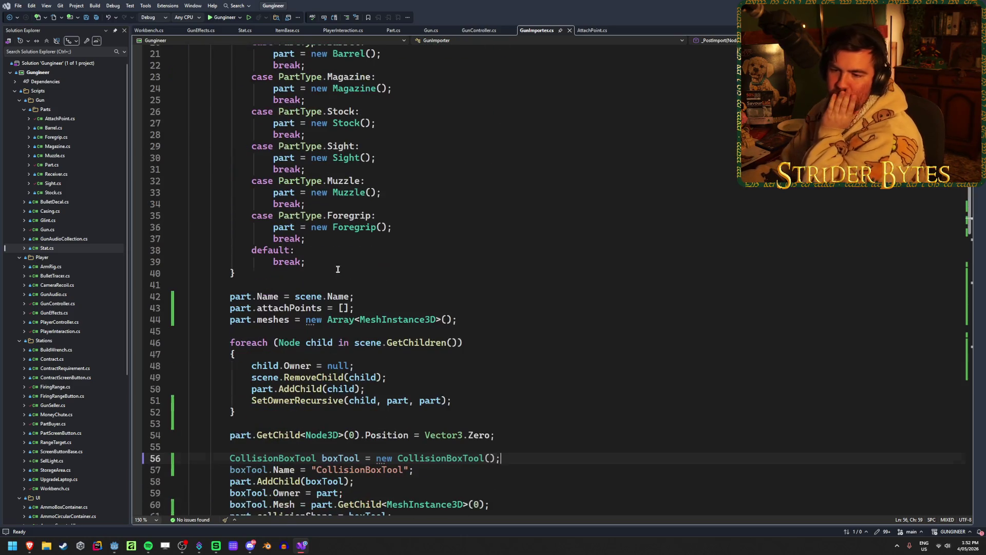
click(513, 320)
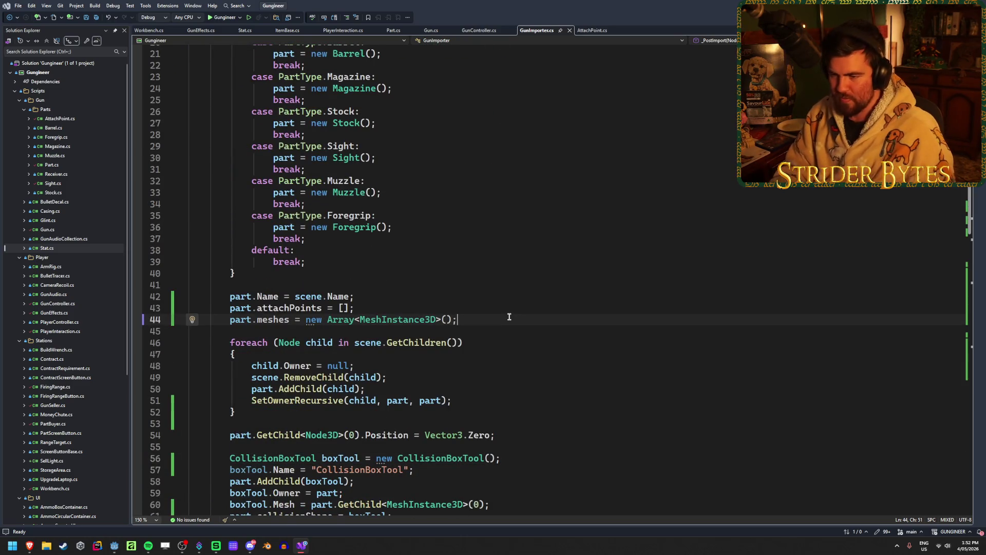
key(Return)
text(part.La)
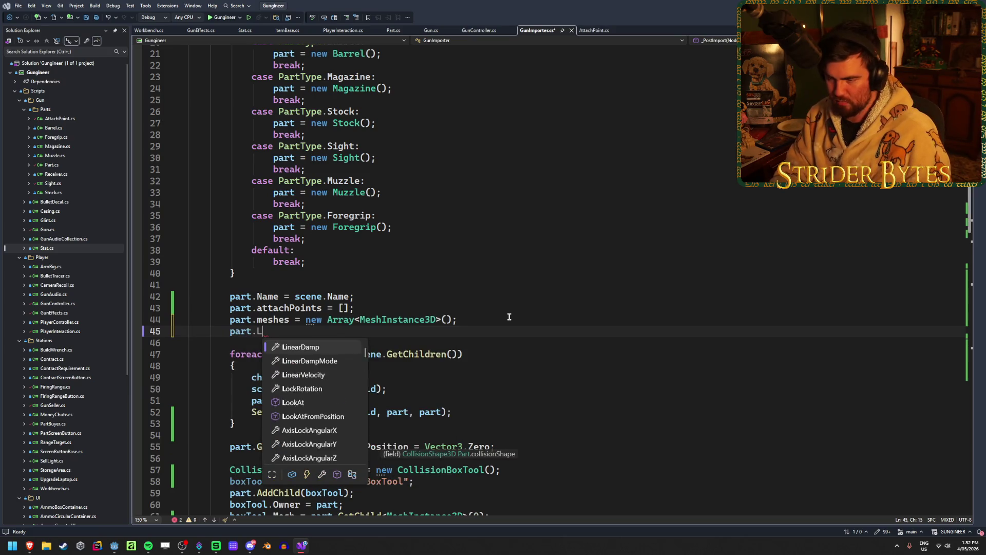
key(Tab)
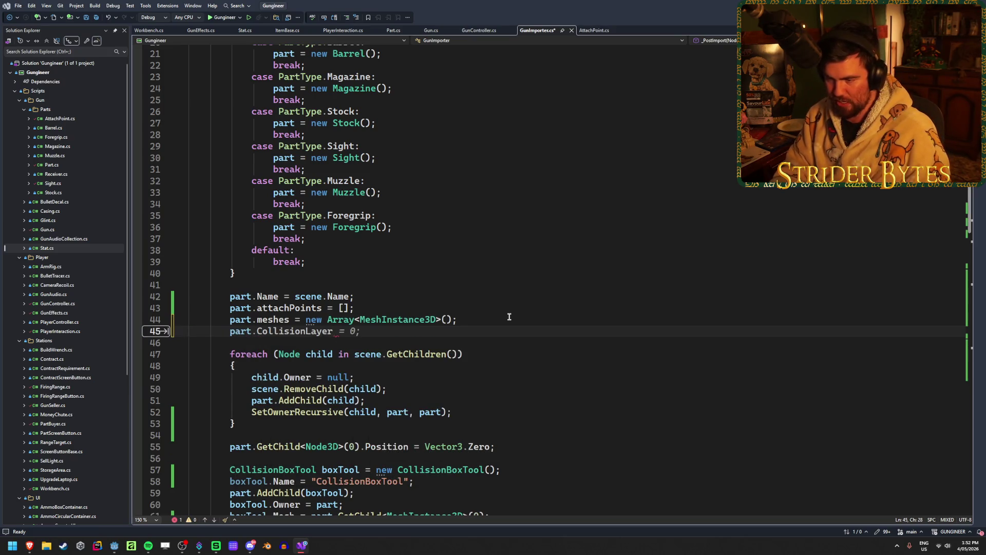
text( = 4;)
key(ctrl+s)
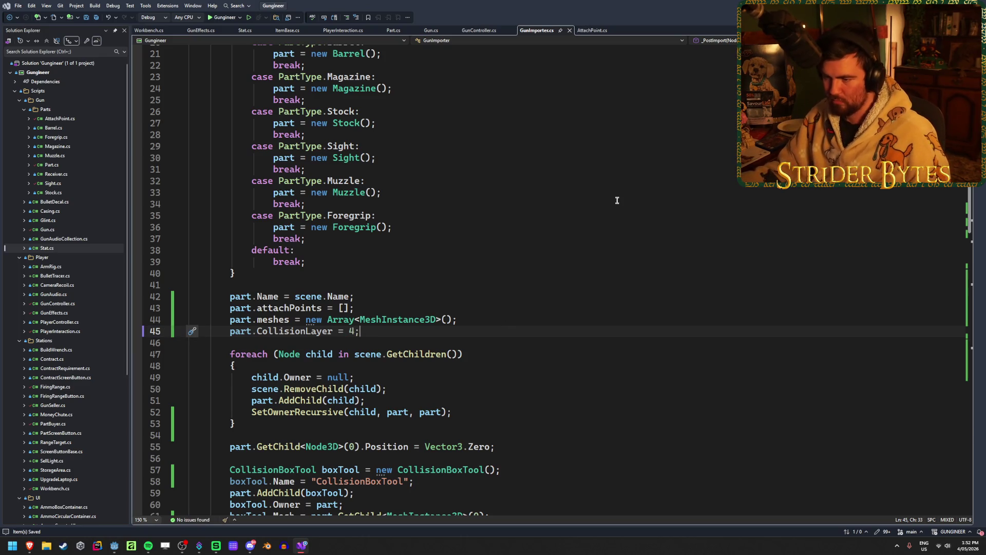
key(alt+Tab)
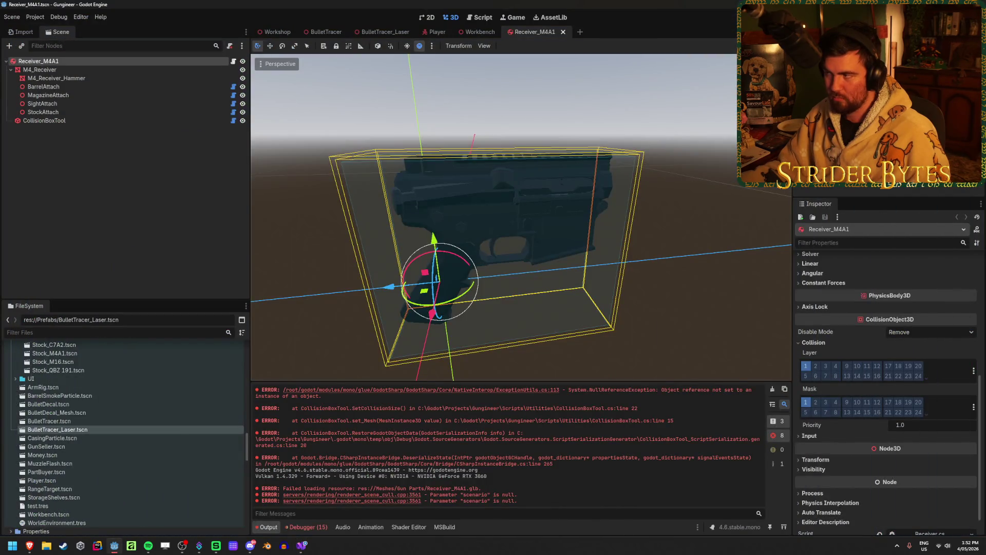
Step: Rebuild the C# project with Alt+B, then go back to Visual Studio
key(alt+b)
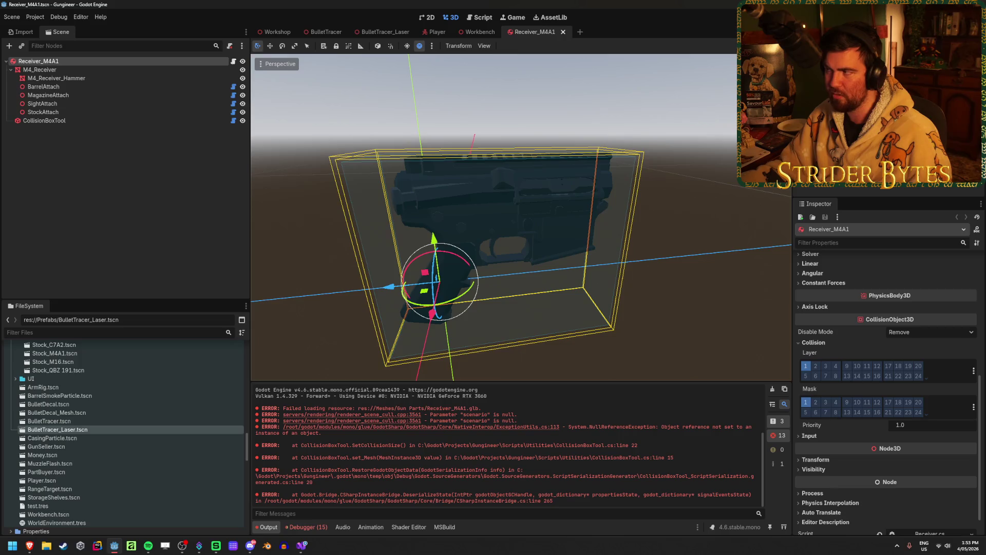
key(super+d)
click(299, 547)
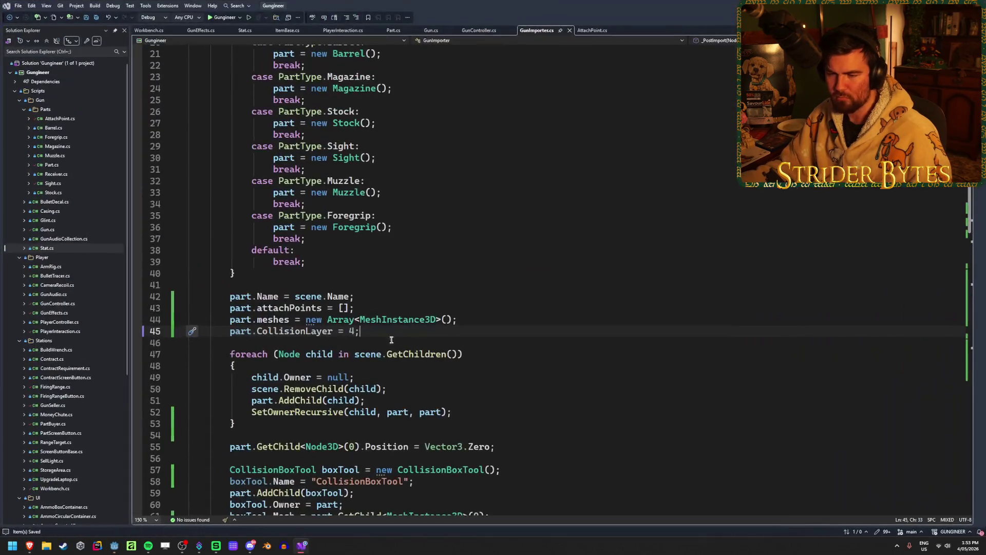
Step: Add 'part.CollisionMask = 5;' below the CollisionLayer line, then minimize Visual Studio
key(Return)
text(part.)
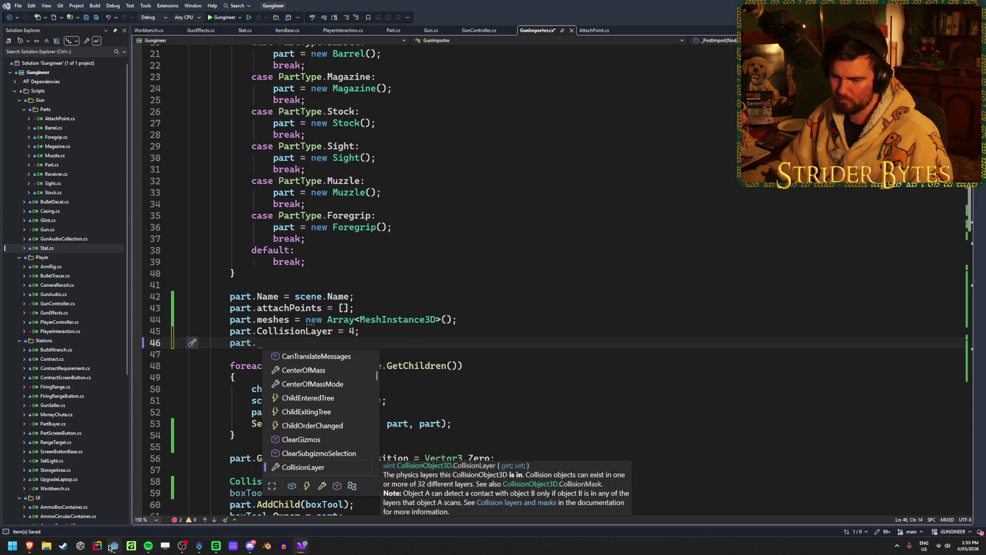
mouse_move(113, 546)
click(132, 506)
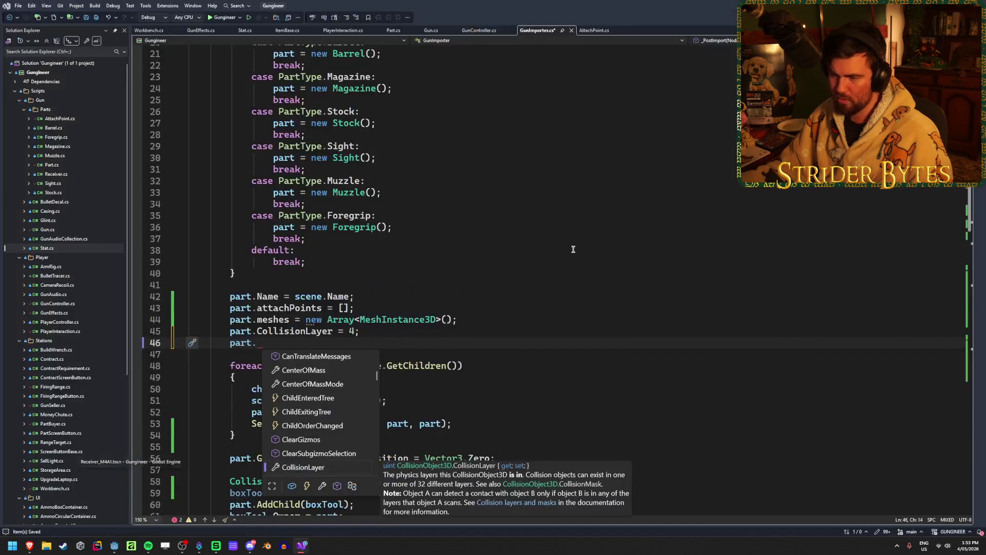
text(coll)
key(Down)
key(Down)
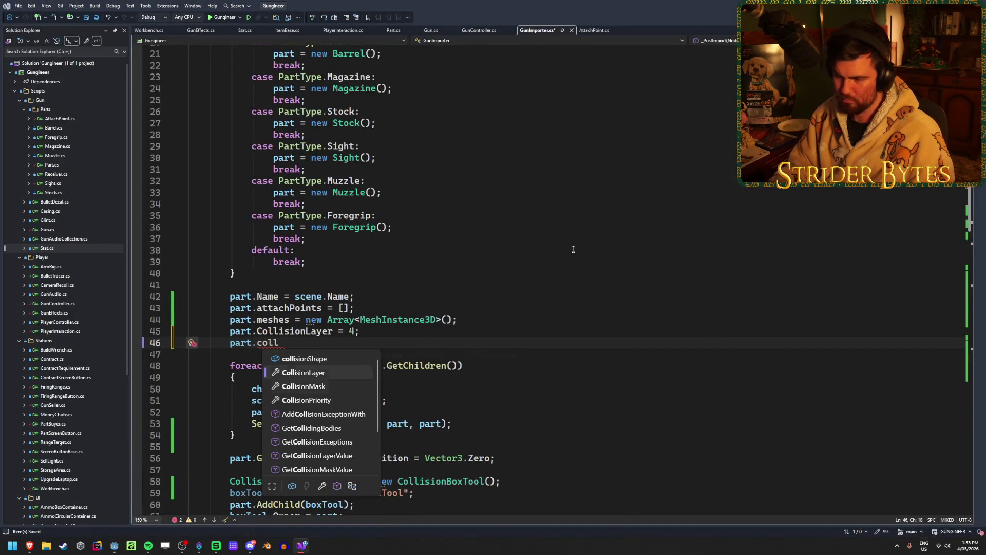
key(Tab)
text(5;)
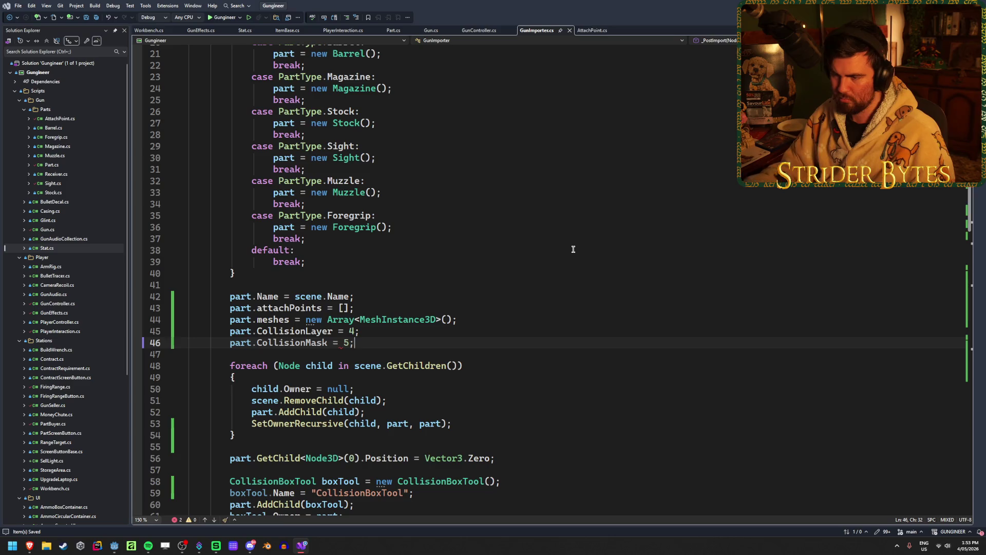
key(super+d)
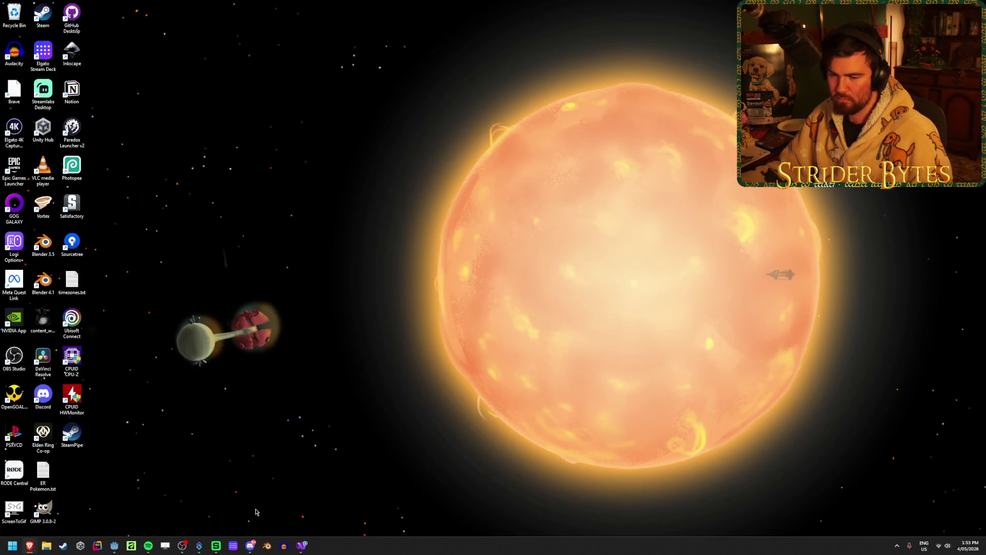
Step: Back in Godot, clear the Output log, close the Receiver_M4A1 scene and return to Workshop
click(301, 546)
click(114, 546)
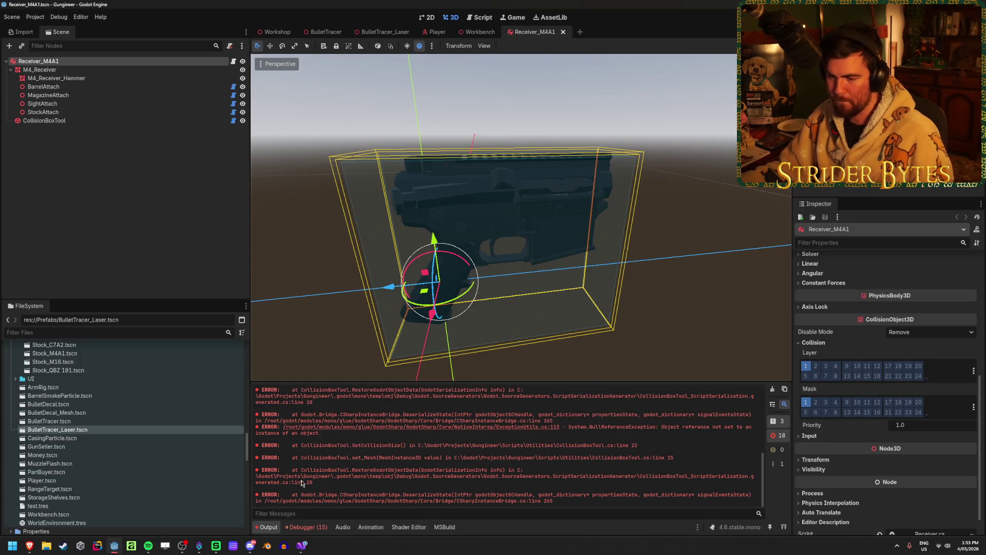
click(772, 389)
click(128, 189)
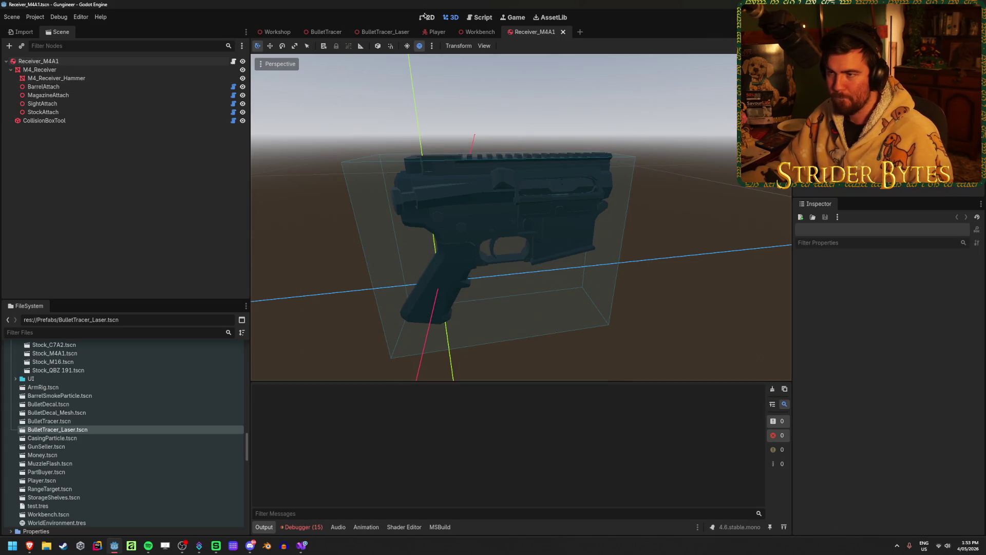
key(ctrl+shift+w)
click(278, 33)
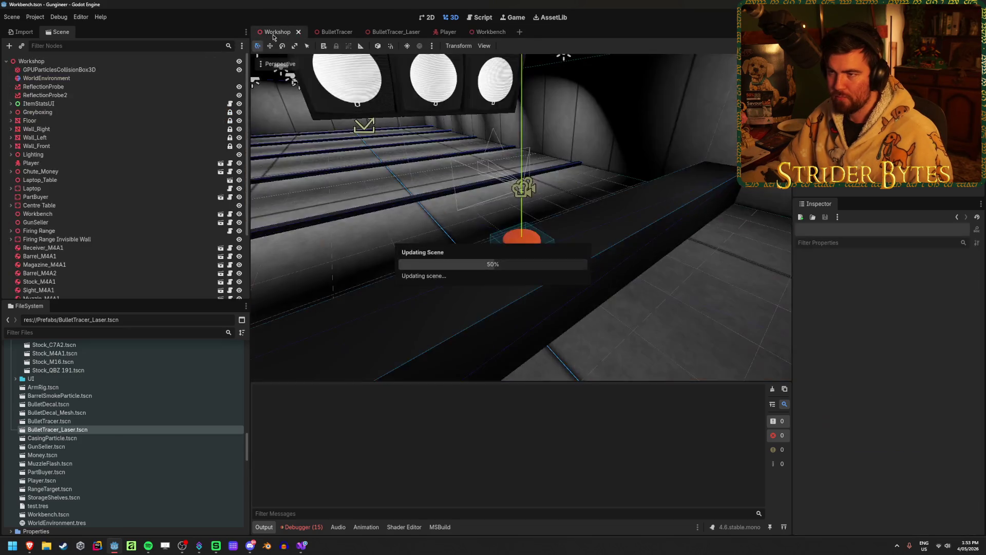
Step: Select Prefabs/GunParts/Receiver_M4A1.tscn in the FileSystem panel
scroll(113, 411, up, 10)
scroll(124, 404, down, 3)
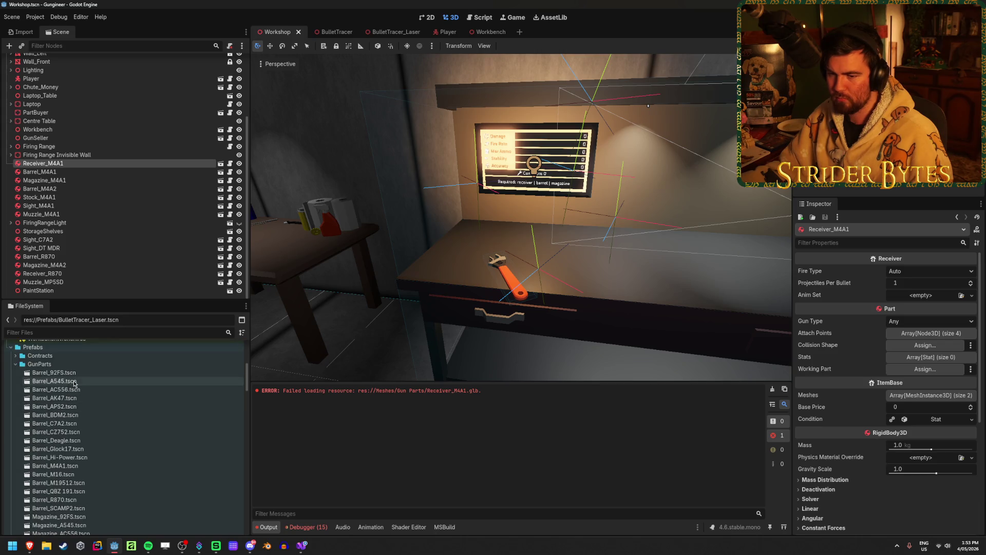
scroll(89, 441, down, 1)
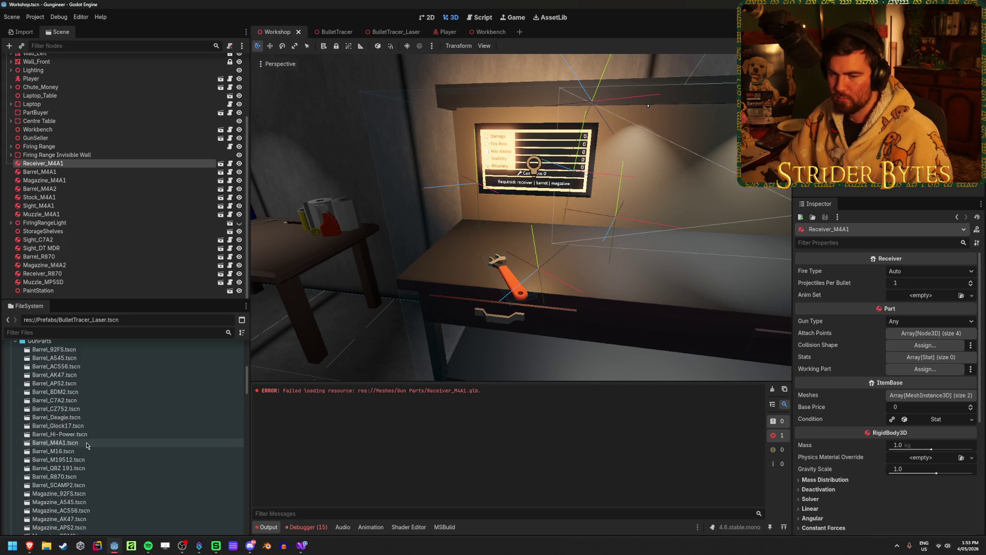
scroll(88, 450, down, 11)
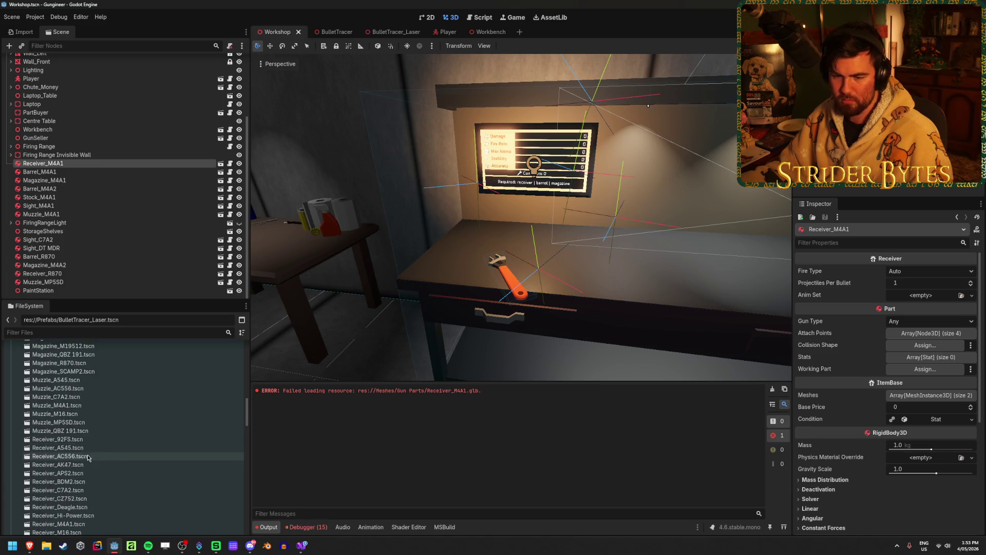
scroll(91, 495, down, 2)
click(94, 479)
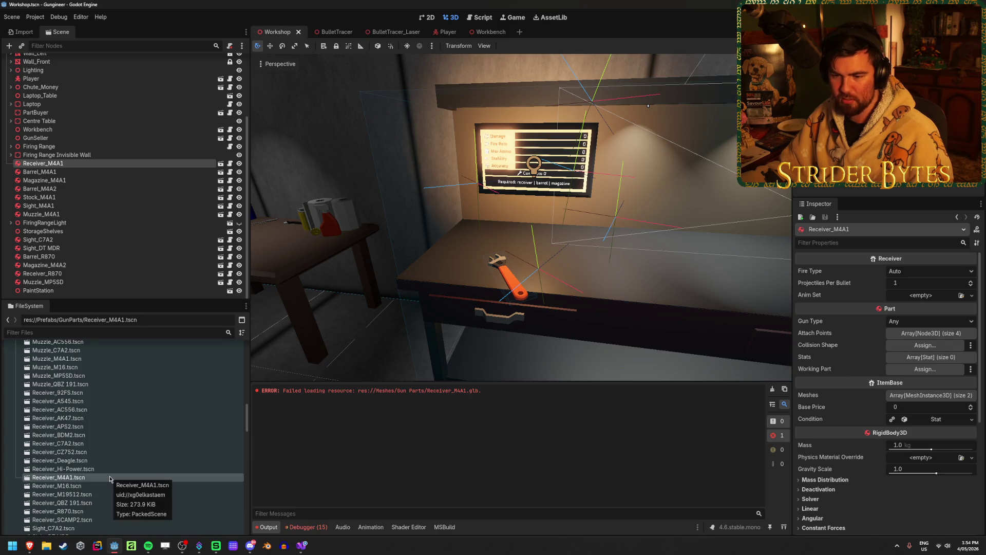
scroll(109, 452, up, 20)
Step: Reimport Meshes/GunParts/Receiver_M4A1.glb from its Advanced Import Settings dialog
scroll(110, 424, down, 15)
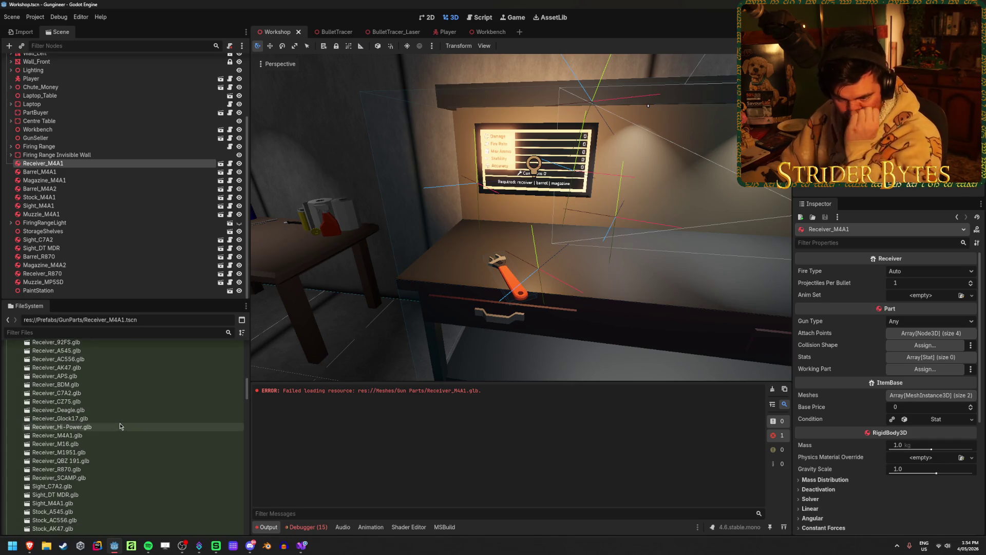
double_click(119, 435)
click(355, 489)
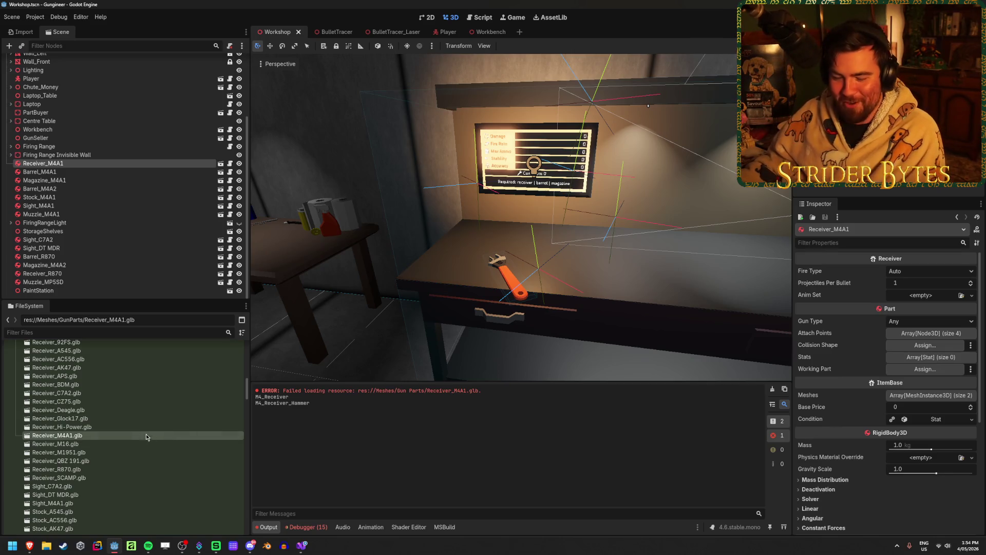
Step: Open the Barrel_M4A1 part scene from the FileSystem panel
scroll(145, 426, down, 5)
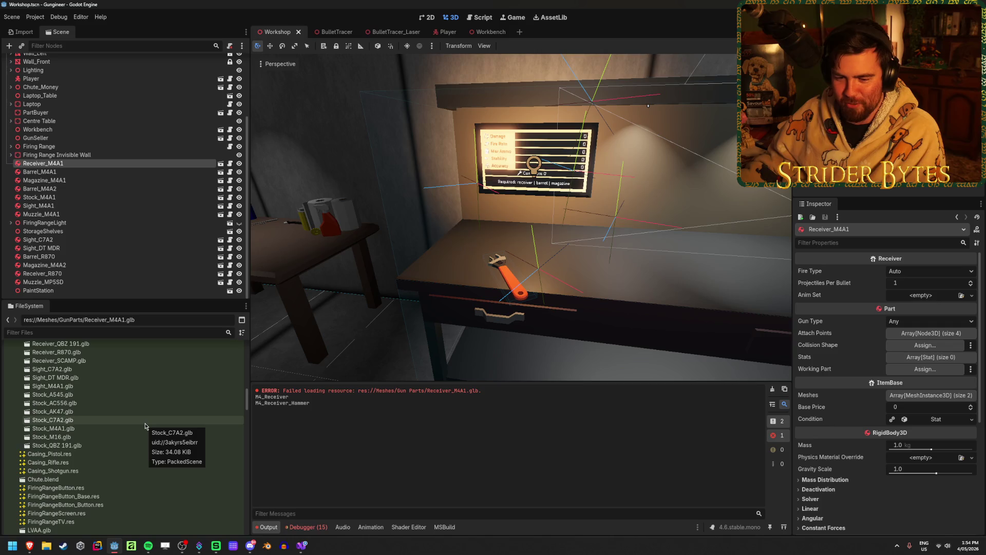
scroll(145, 426, down, 3)
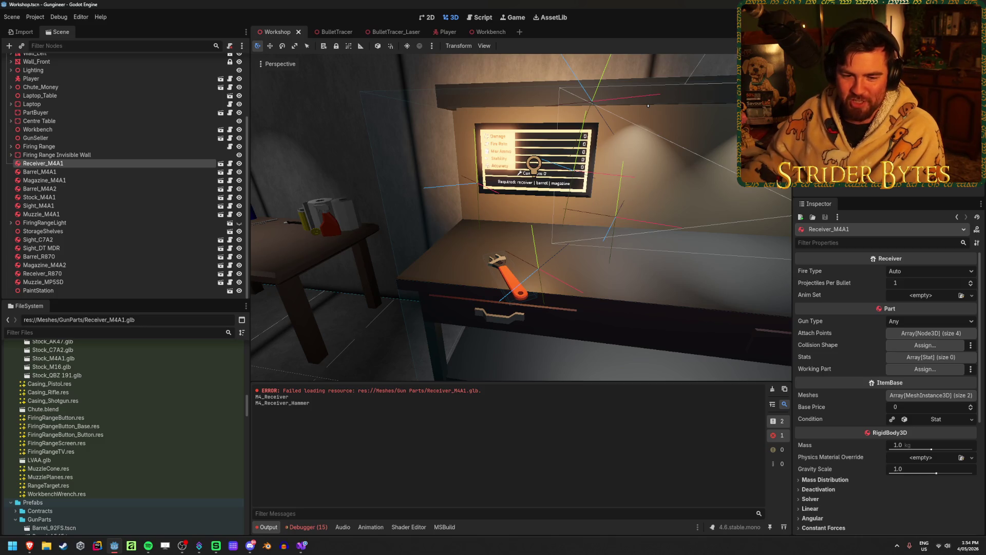
scroll(137, 432, down, 7)
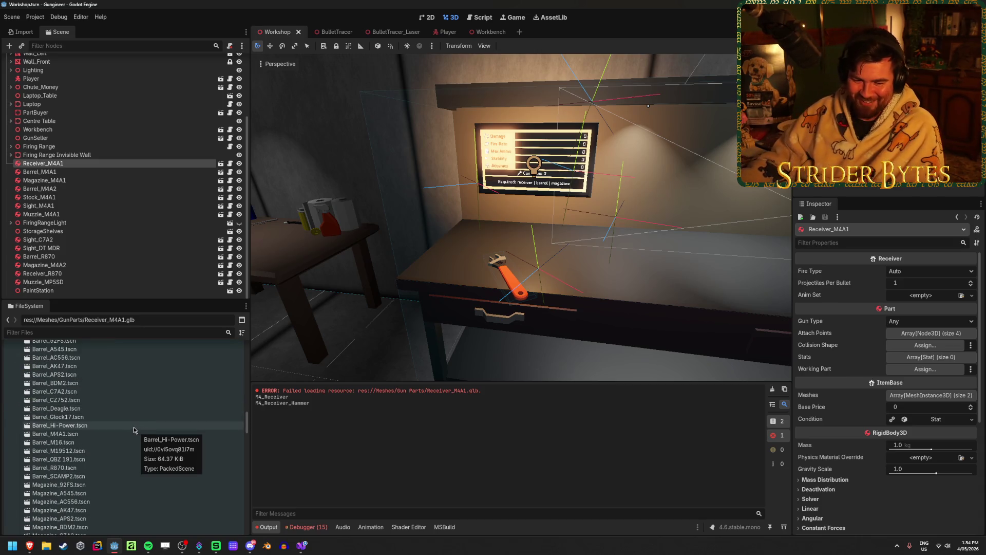
double_click(103, 433)
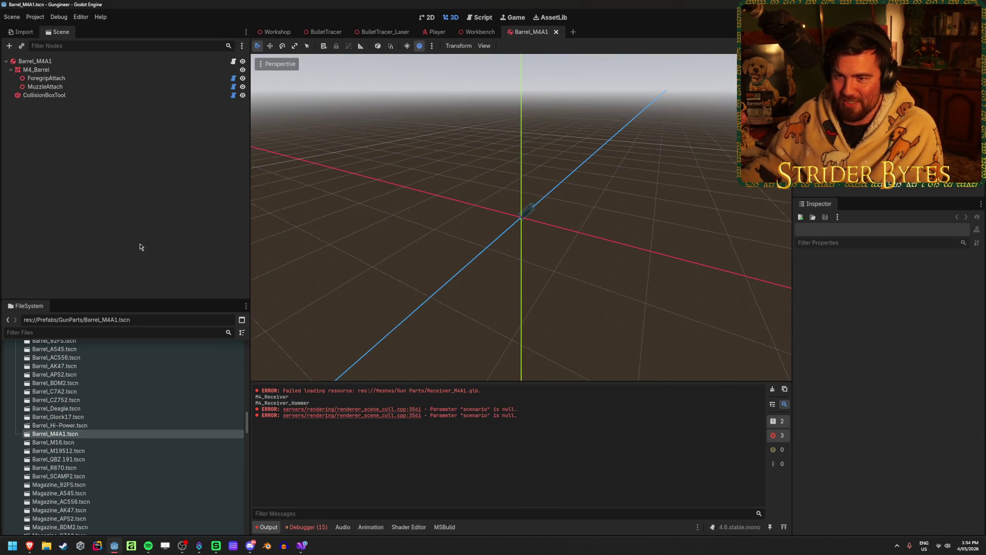
Step: Dismiss the Create New Node dialog and inspect the Barrel_M4A1 root node's properties
key(ctrl+a)
key(Escape)
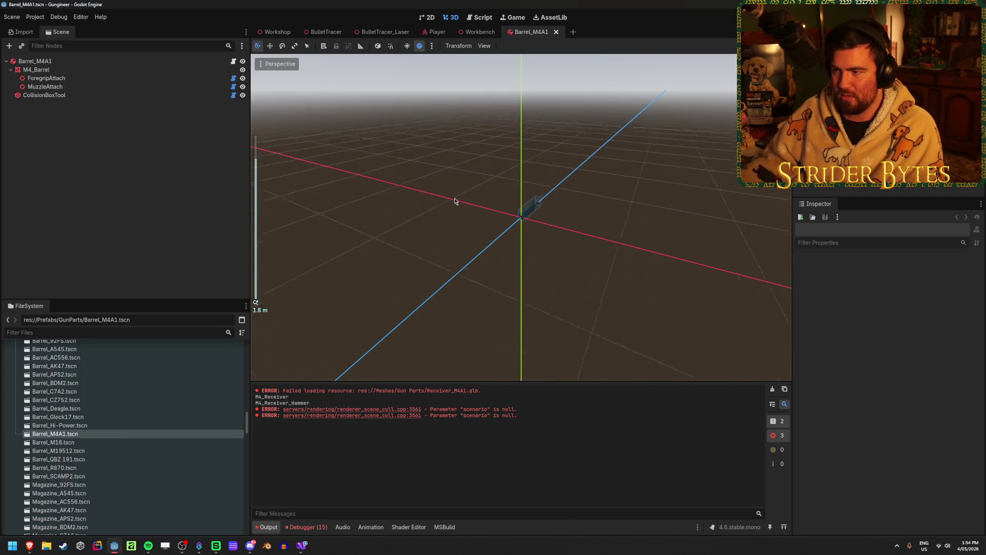
click(106, 60)
scroll(128, 414, down, 10)
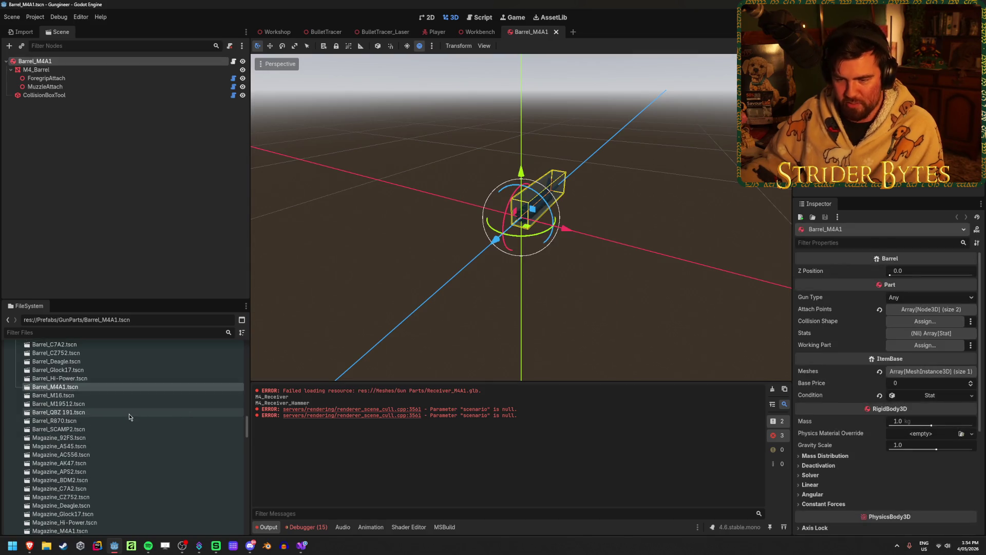
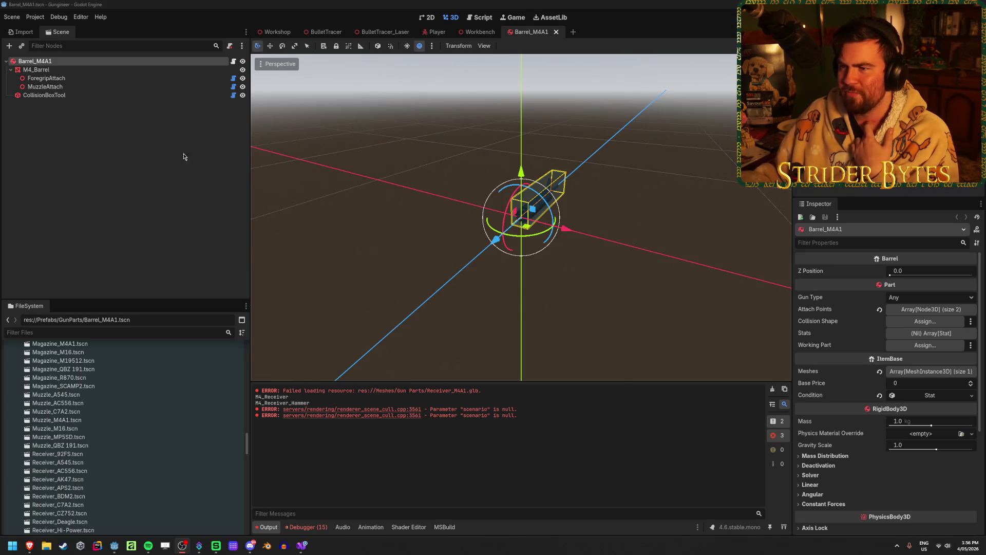
Step: In the Workshop scene, fly the camera up to the wall's requirements board, then build and run
click(272, 32)
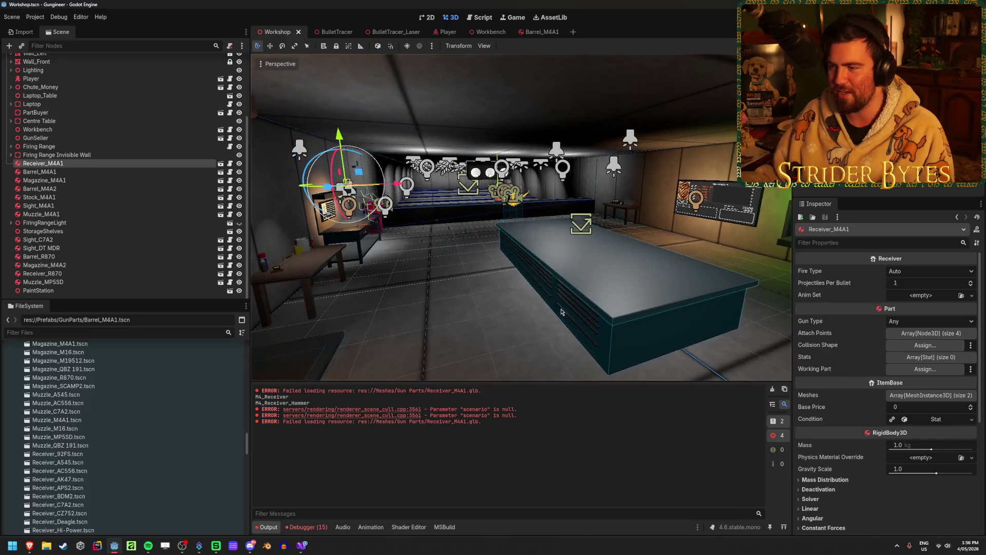
click(562, 310)
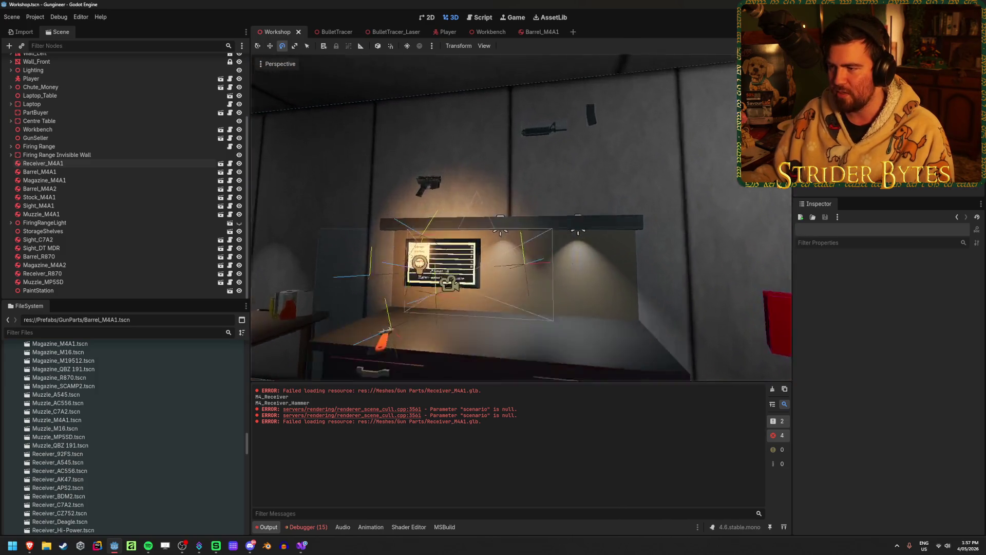
key(e)
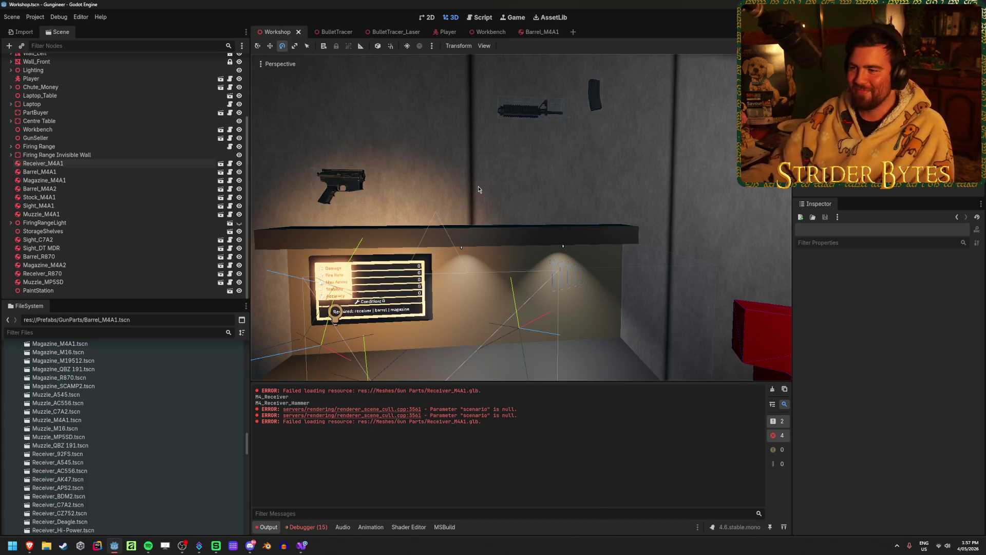
scroll(488, 185, down, 3)
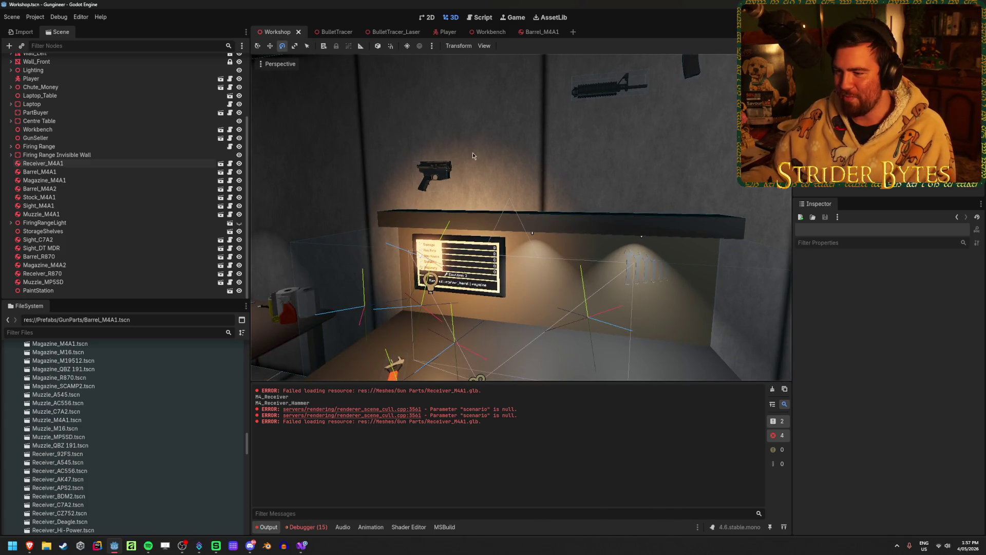
right_click(615, 200)
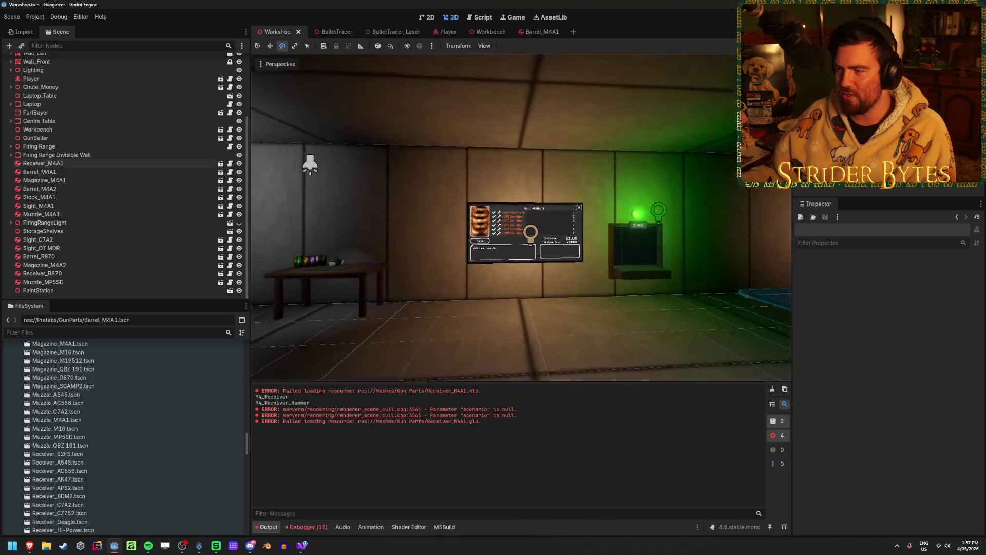
key(w)
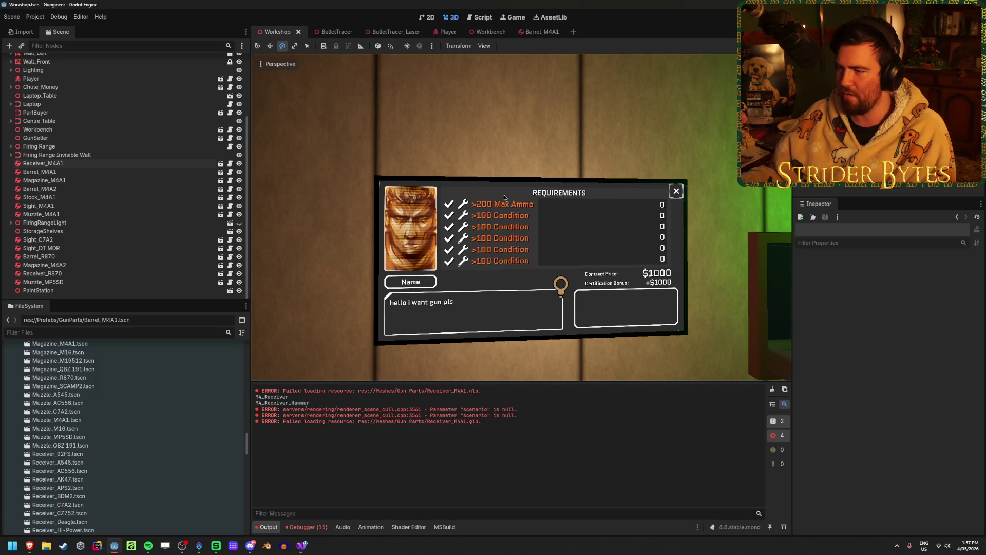
key(F5)
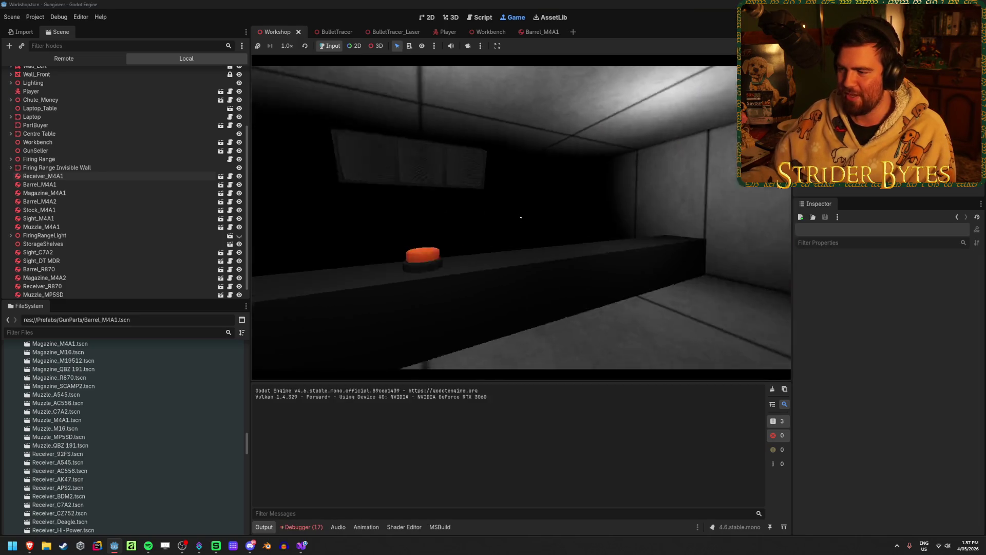
Step: Read the Agent 420 and Nuke Dookie contract requirements in the running game
click(522, 217)
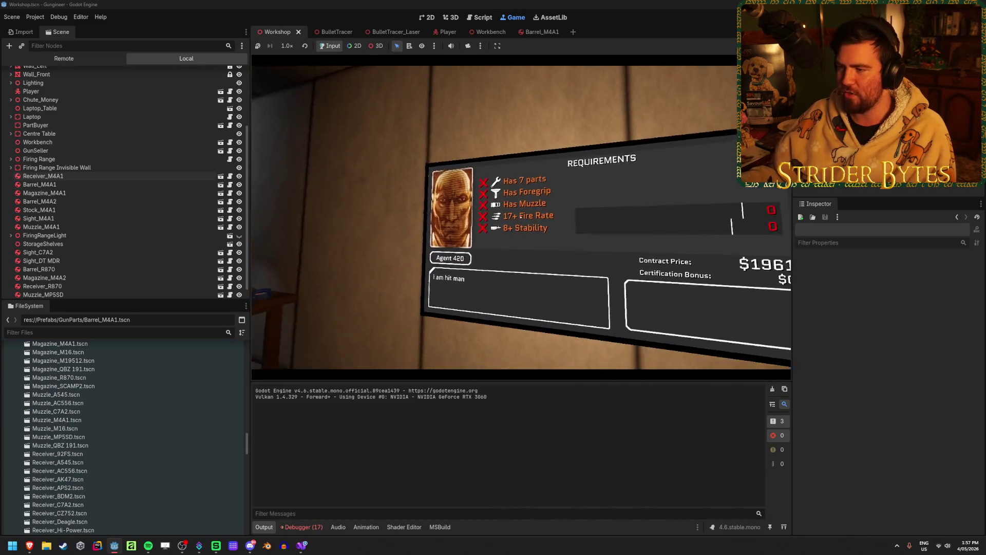
key(Escape)
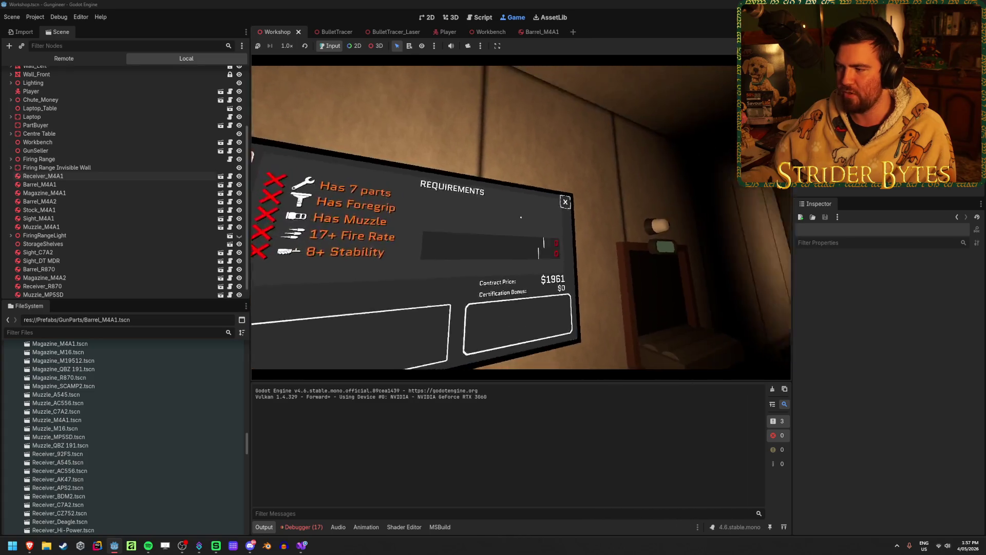
click(521, 216)
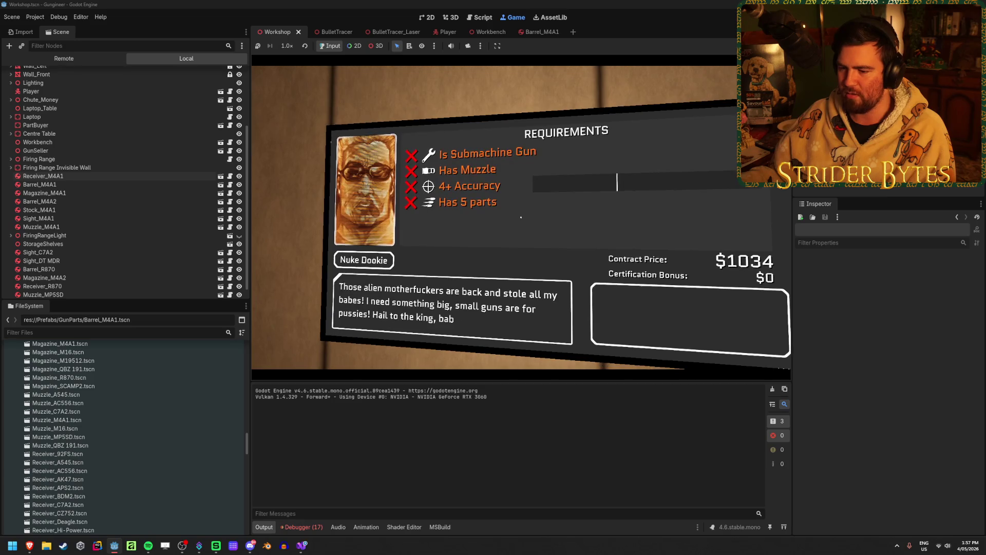
key(Escape)
Step: Walk up to the requirements board, press the orange counter button, then stop the game
key(w)
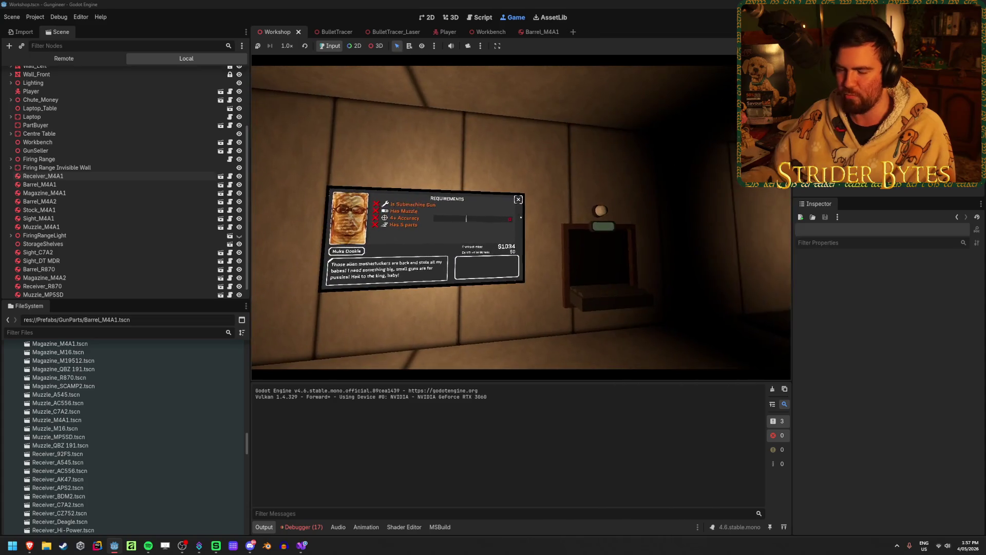
key(w)
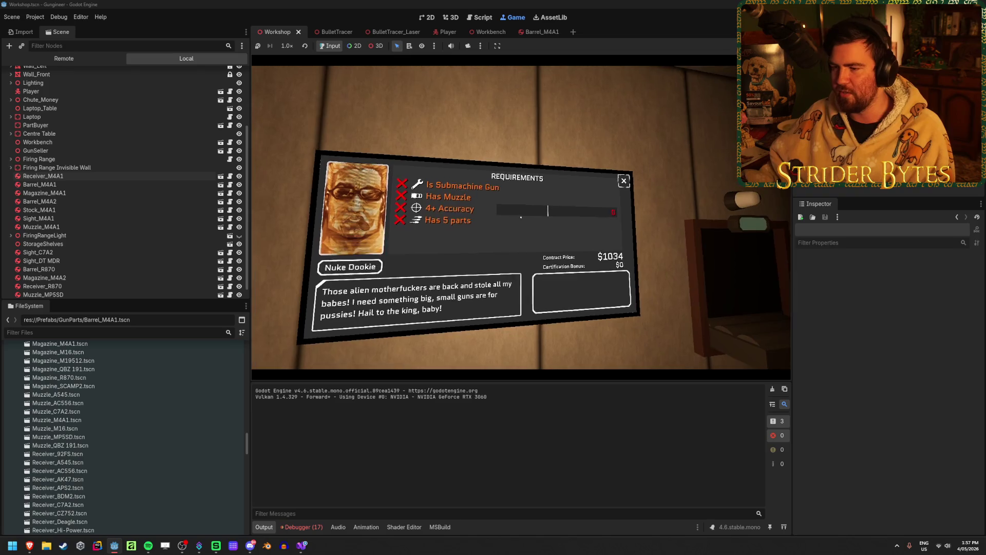
key(w)
click(524, 214)
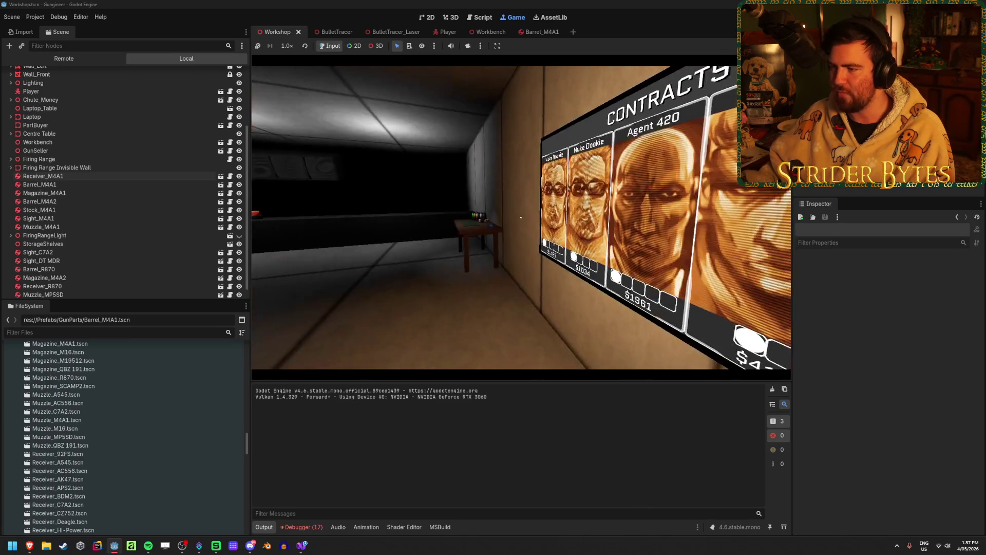
click(520, 216)
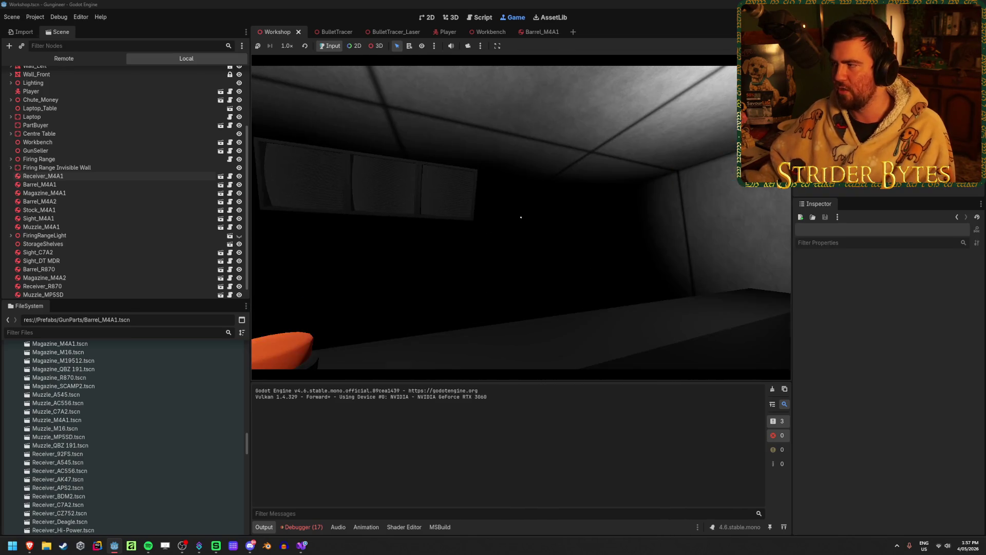
key(F8)
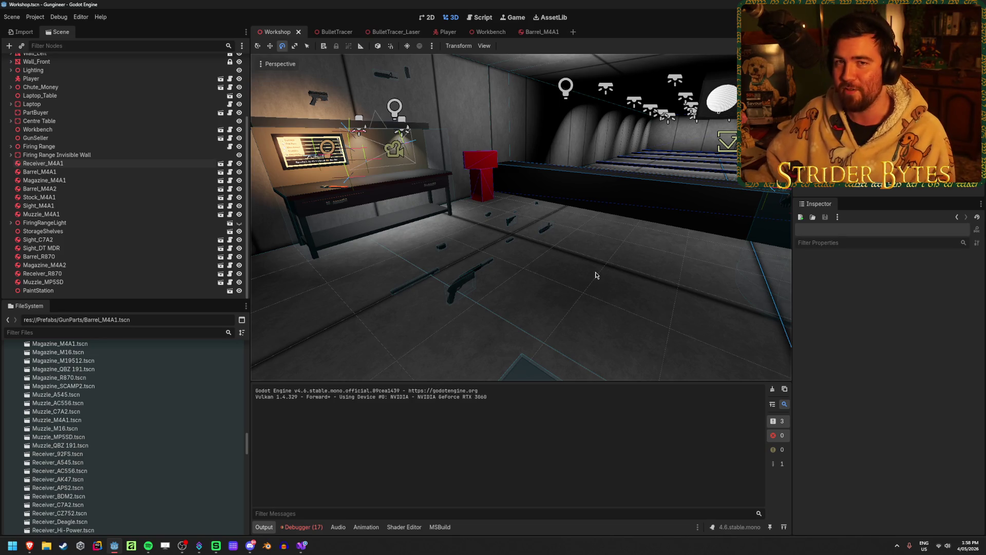
key(w)
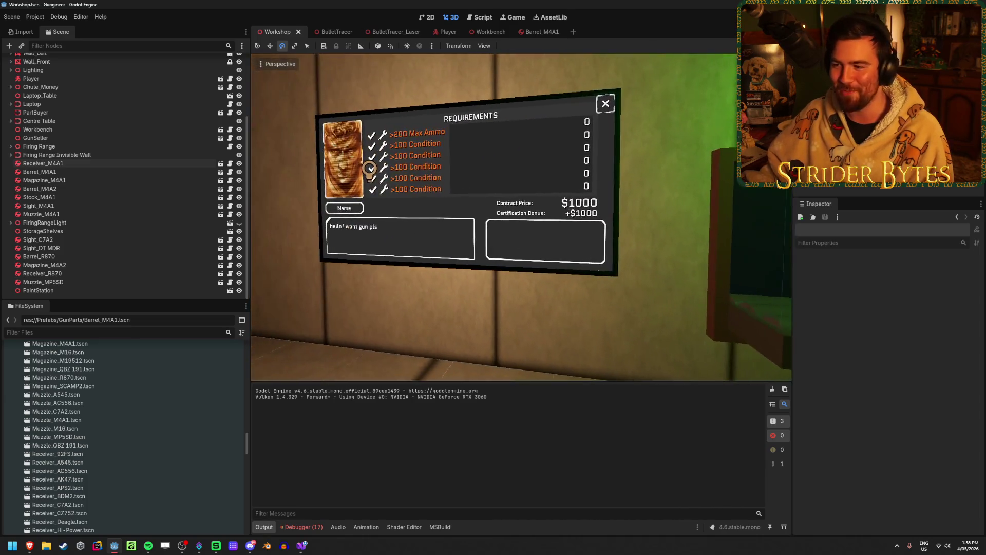
key(s)
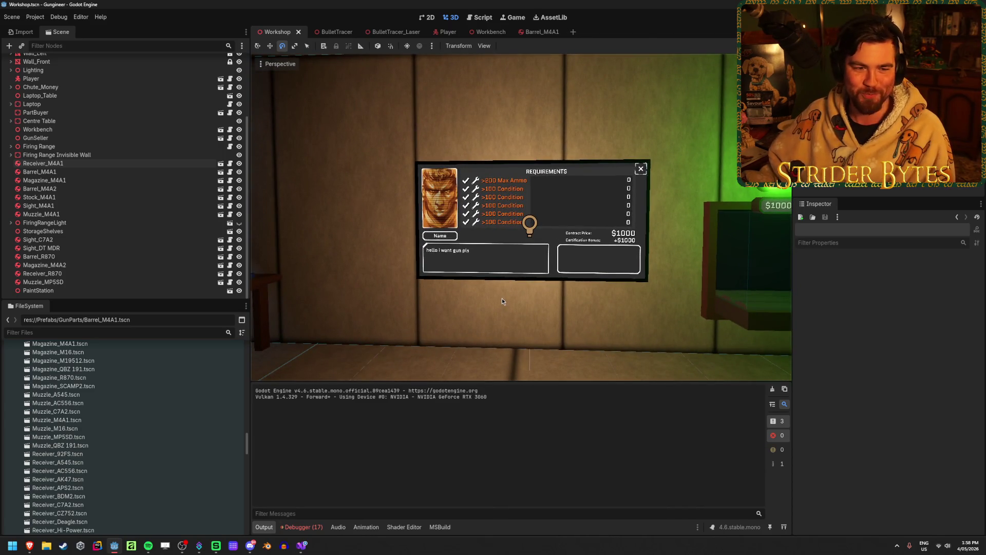
key(w)
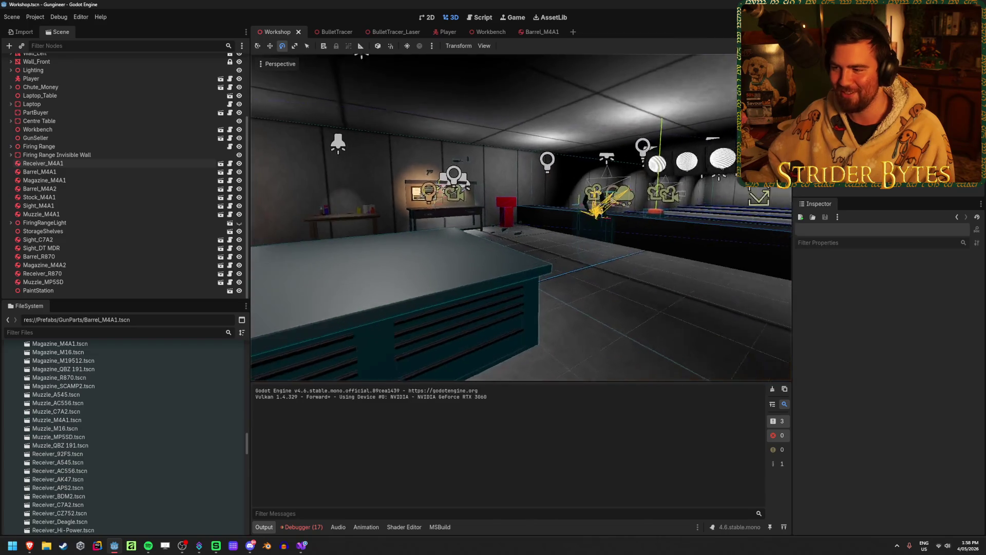
key(s)
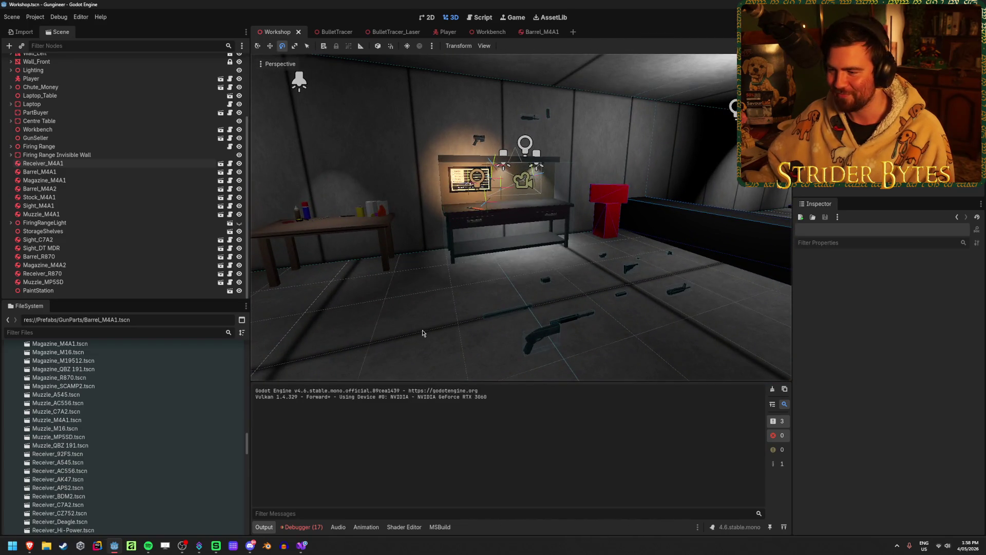
key(w)
key(w)
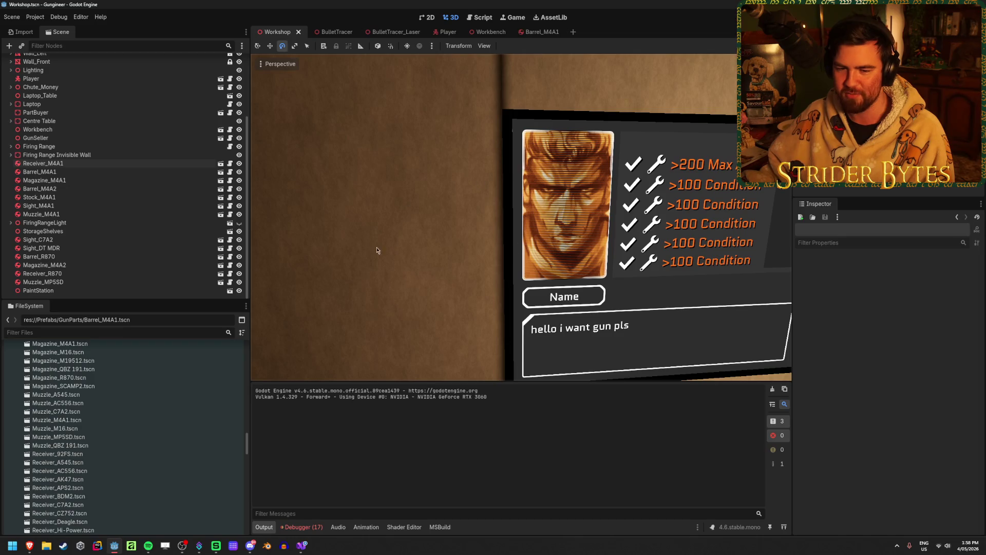
key(s)
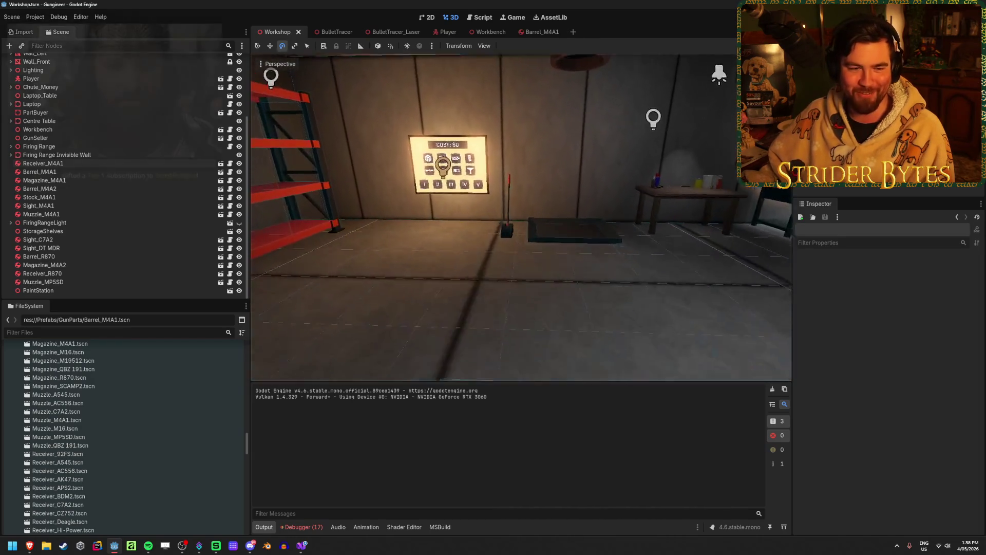
key(w)
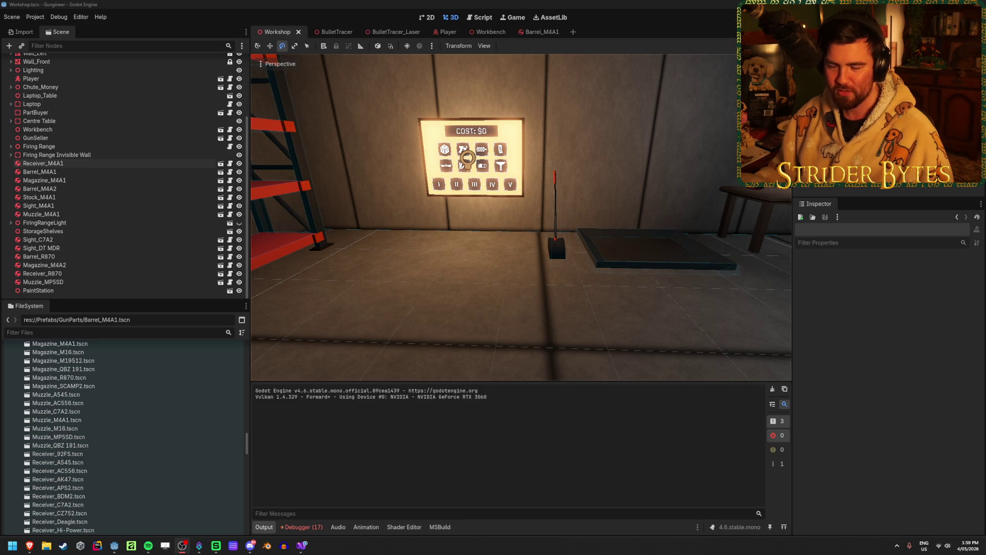
drag(514, 231, 555, 231)
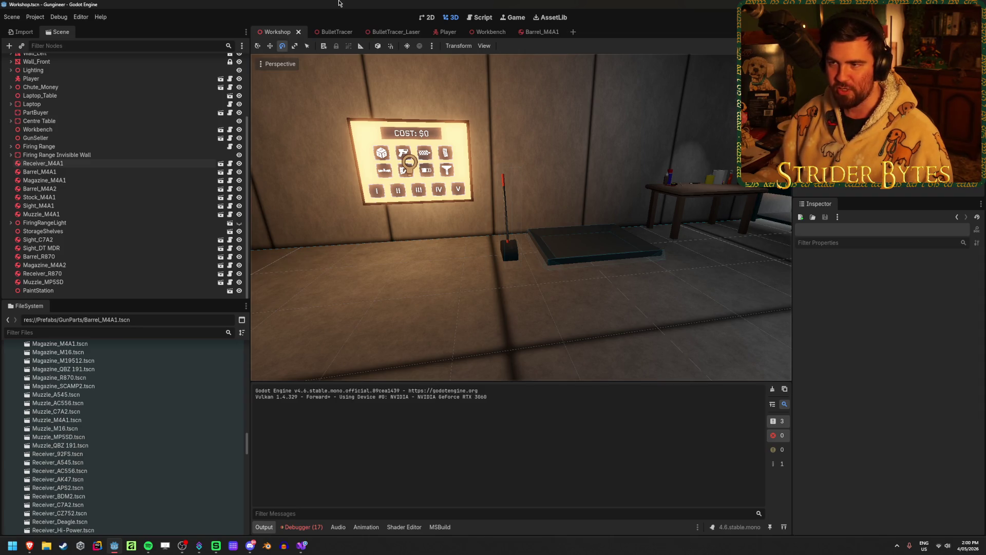
Step: Clear the 17 errors from the debugger's Errors list
click(303, 527)
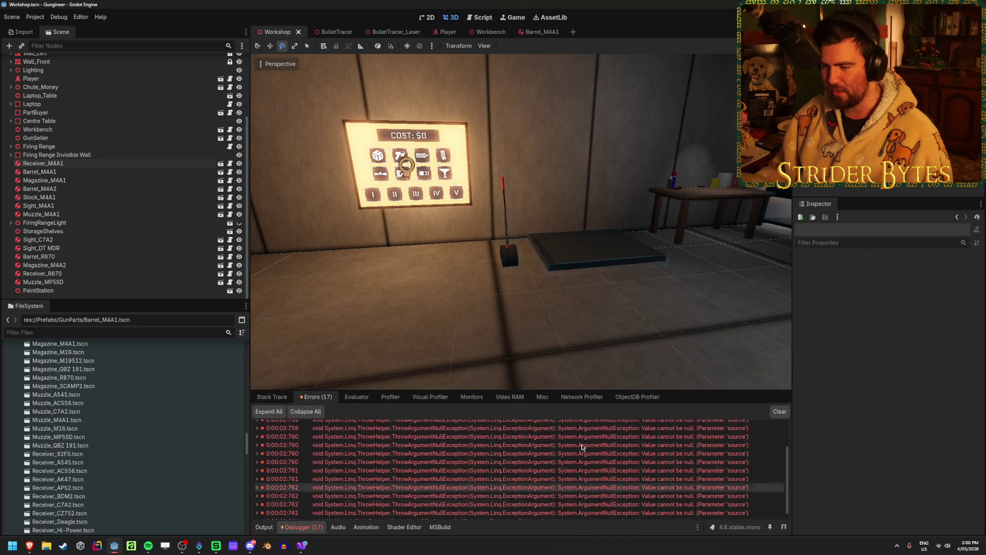
click(777, 412)
mouse_move(522, 221)
mouse_down()
mouse_move(493, 221)
mouse_move(416, 303)
mouse_up()
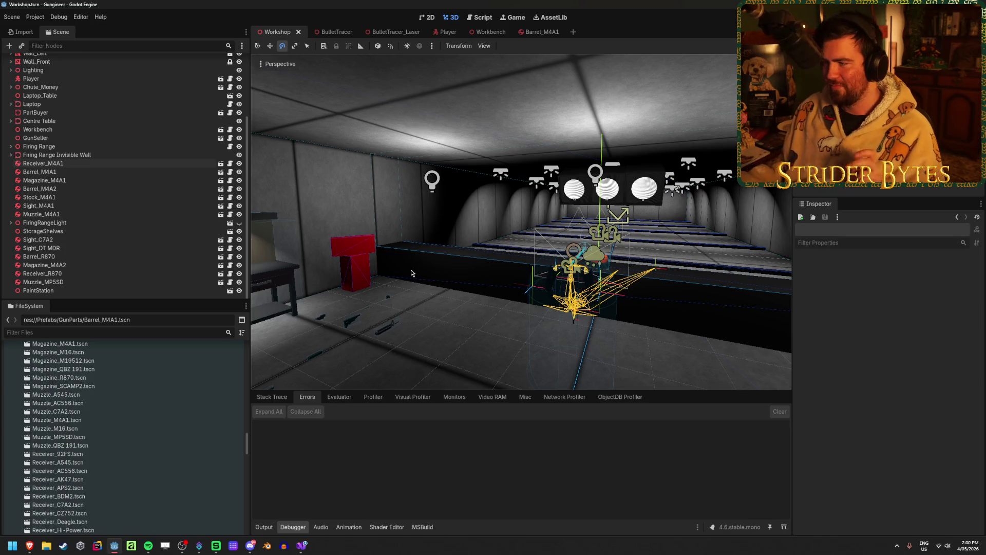
Step: Open the Muzzle_M4A1 and Receiver_M4A1 scenes, check the receiver's Collision settings, and relaunch
double_click(99, 421)
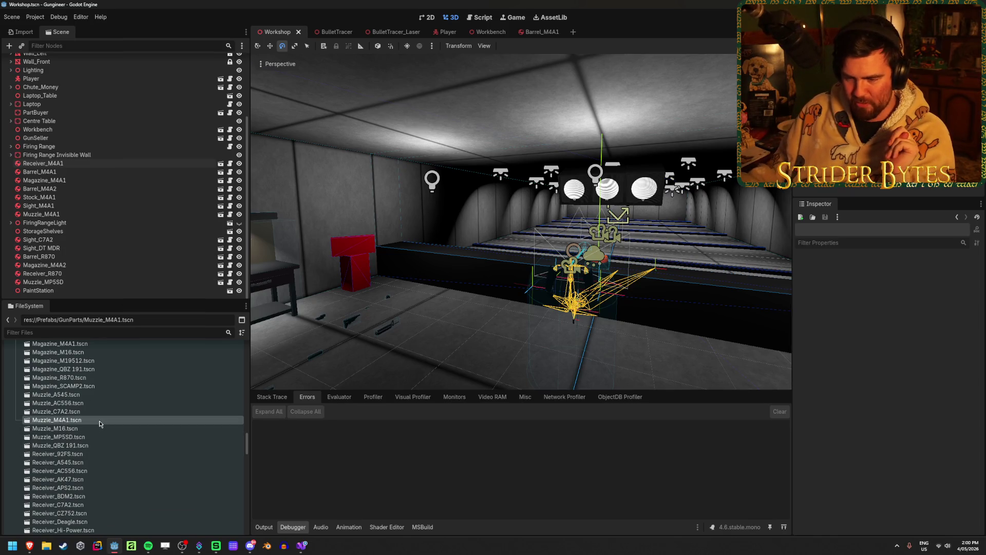
scroll(100, 423, down, 2)
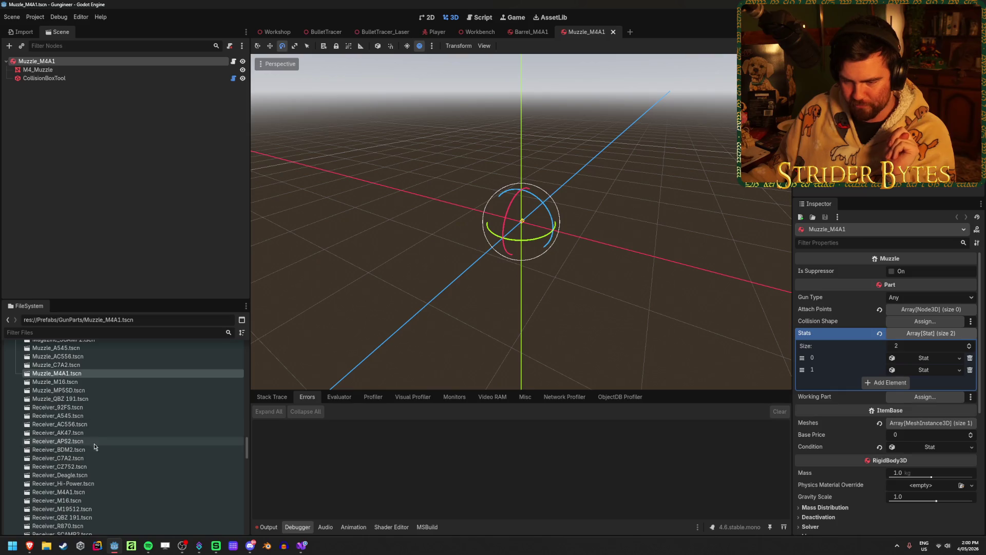
scroll(94, 443, down, 1)
double_click(58, 469)
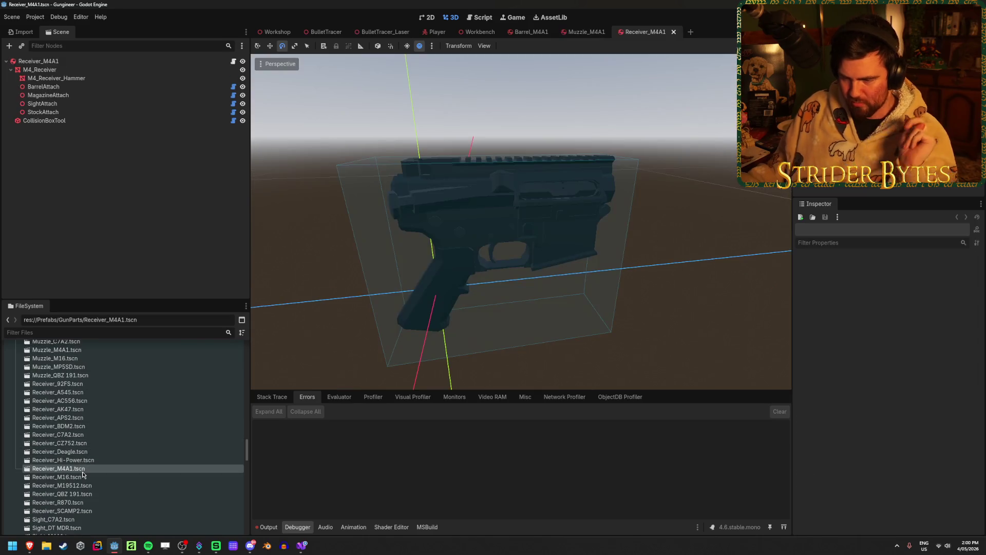
click(113, 61)
scroll(822, 452, down, 3)
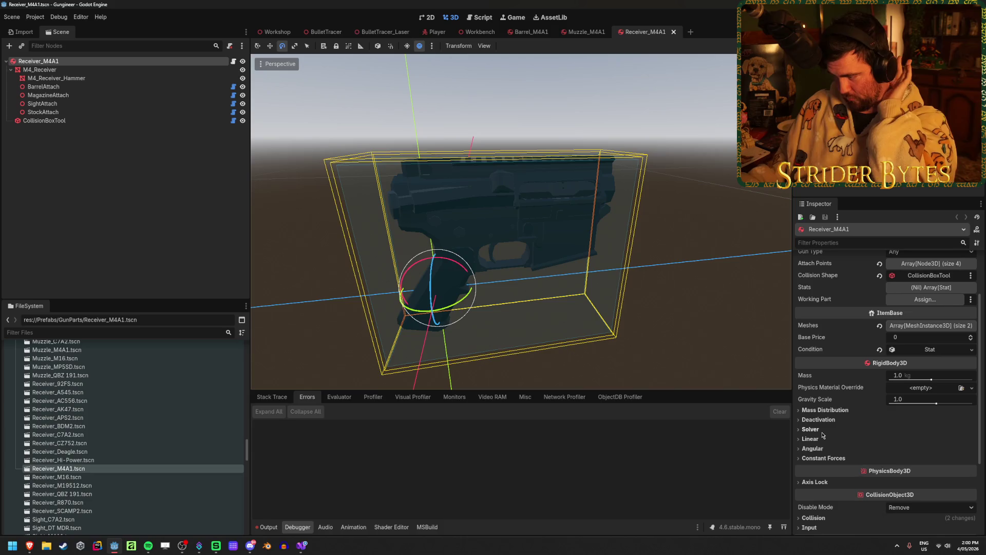
scroll(817, 463, down, 1)
click(822, 448)
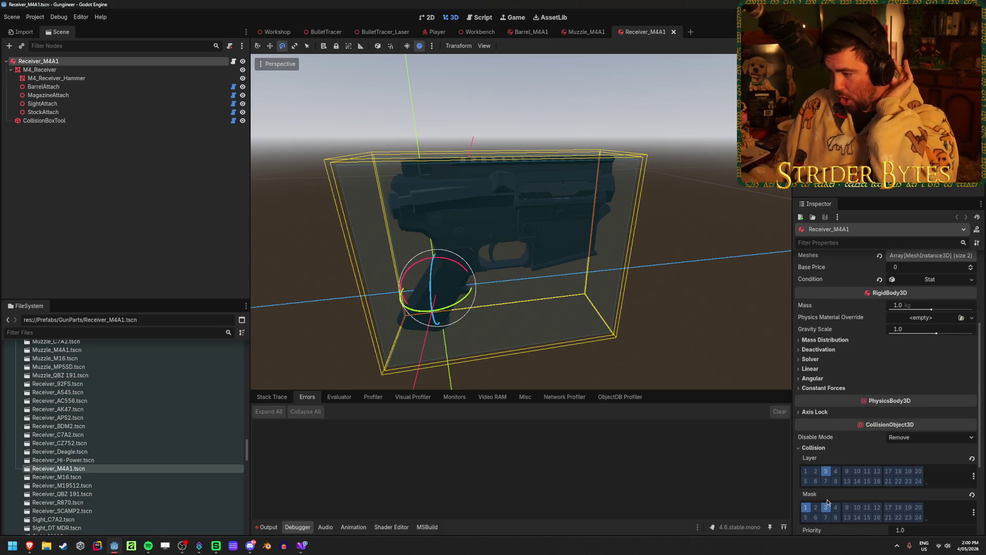
key(F5)
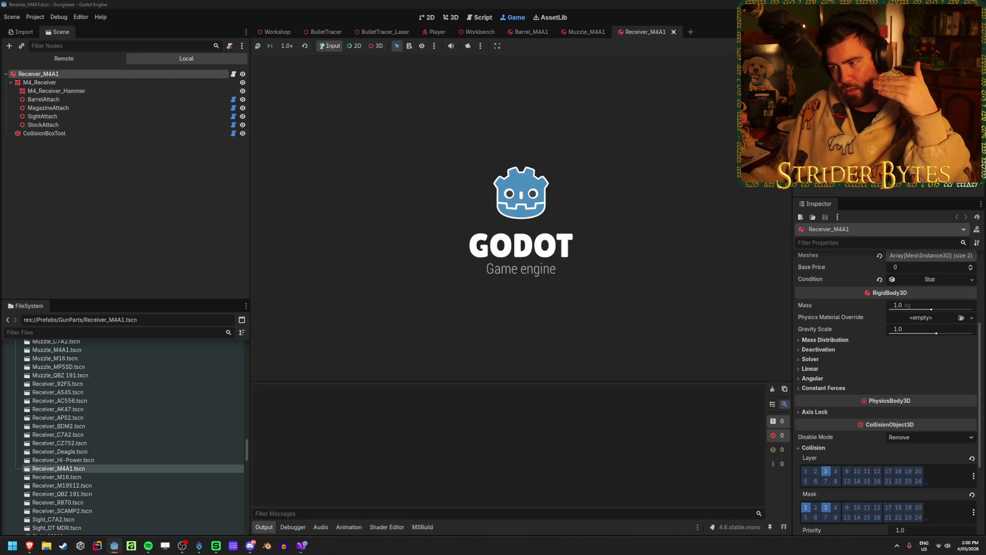
Step: Walk up to the workbench and back away to view it, then stop the game
key(w)
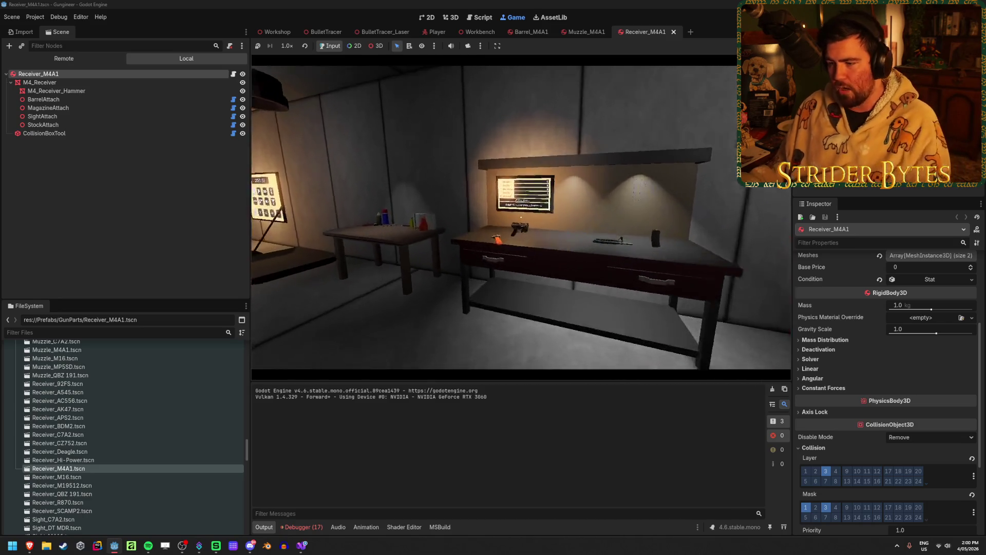
key(s)
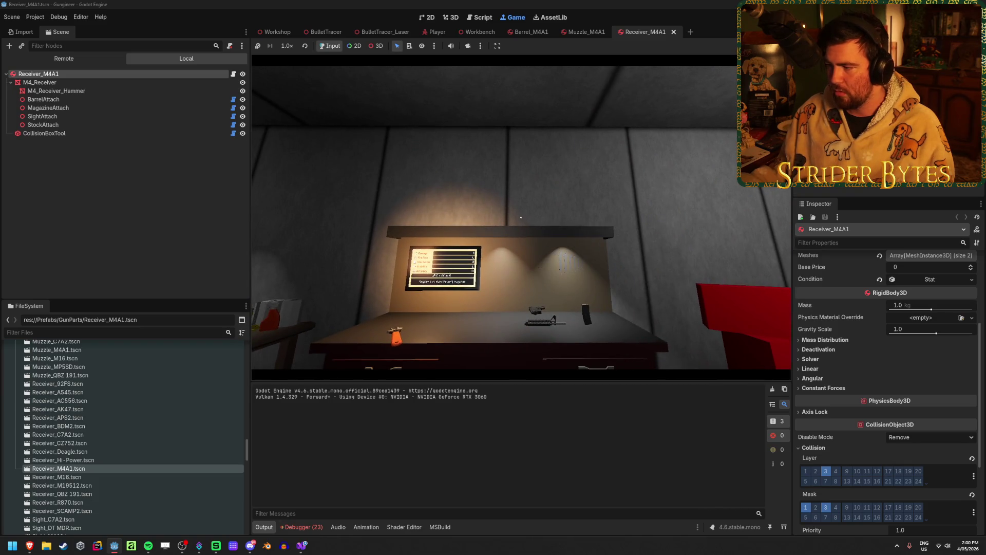
scroll(881, 341, up, 5)
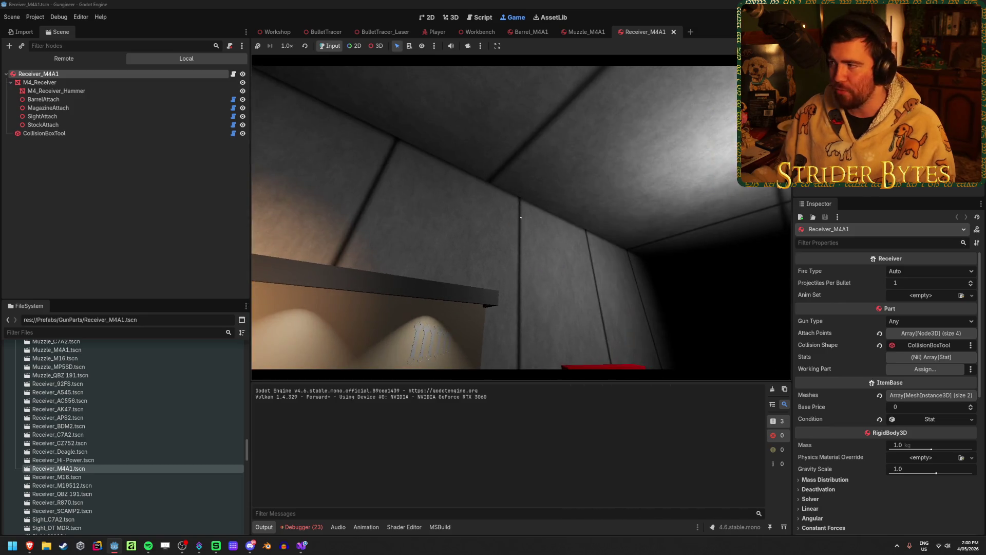
key(F8)
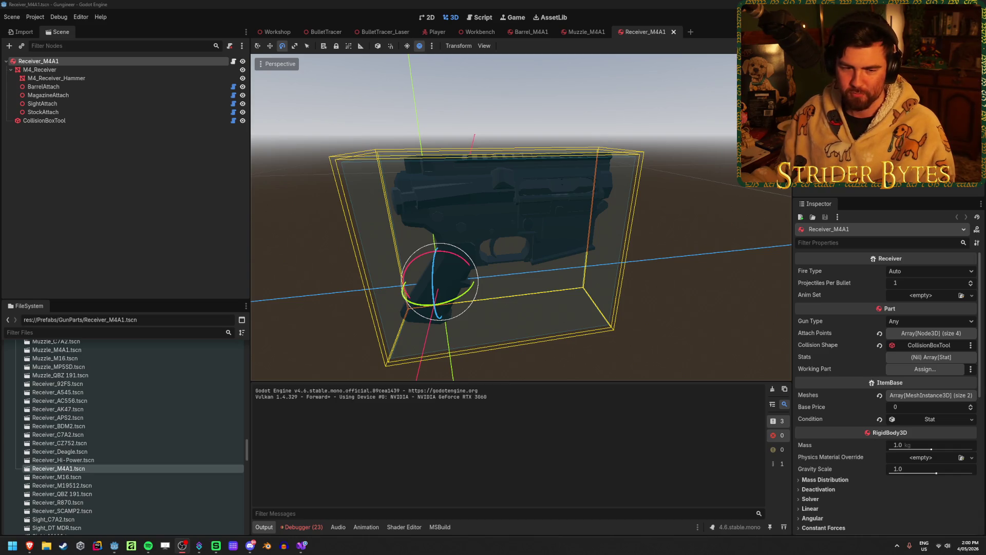
Step: Return to the Workshop scene, clear the output log, and save the scene
click(80, 211)
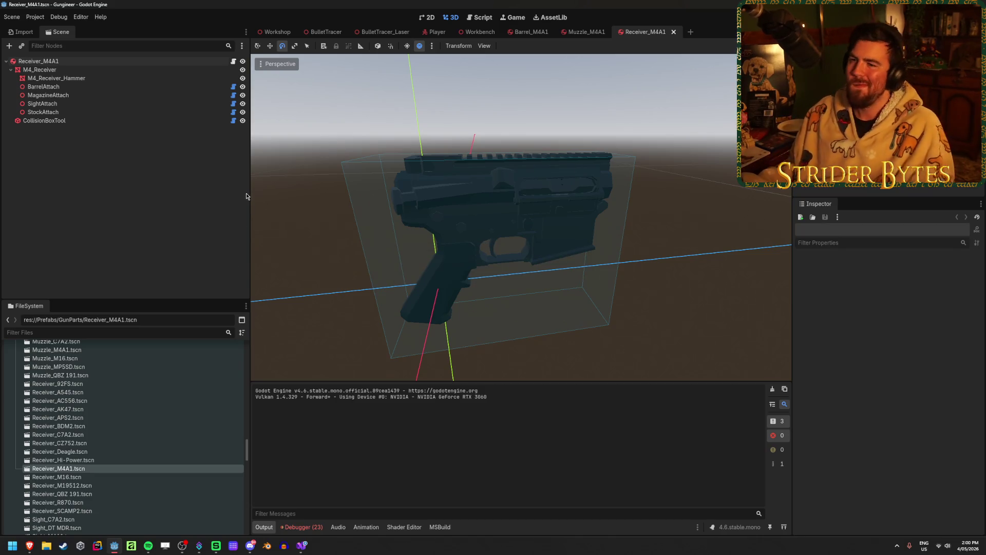
click(277, 32)
key(w)
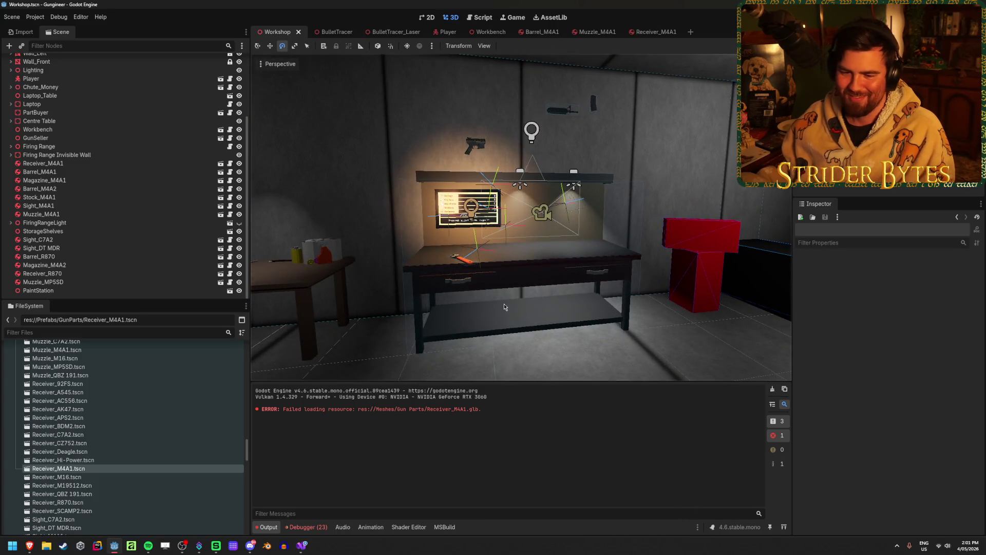
click(771, 391)
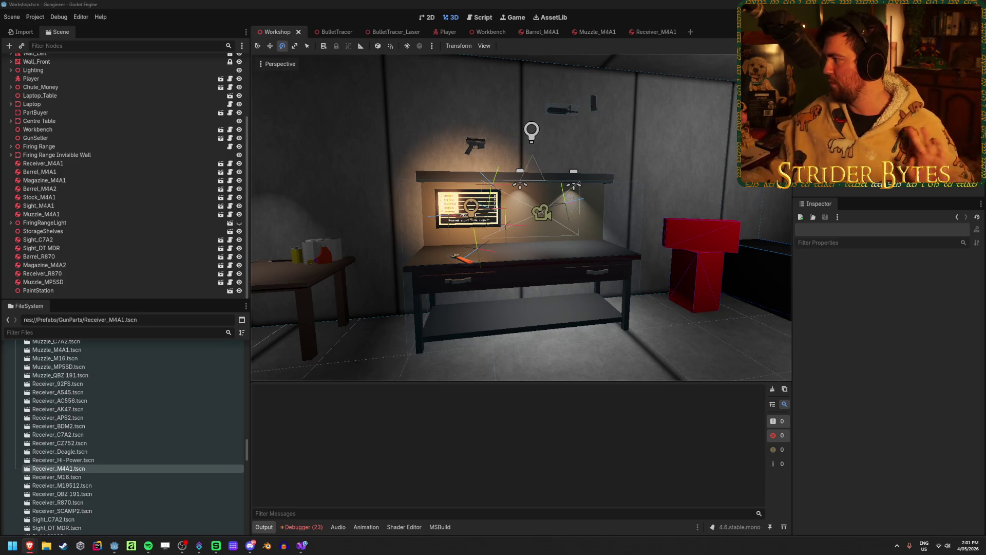
key(alt+Tab)
key(alt+Tab)
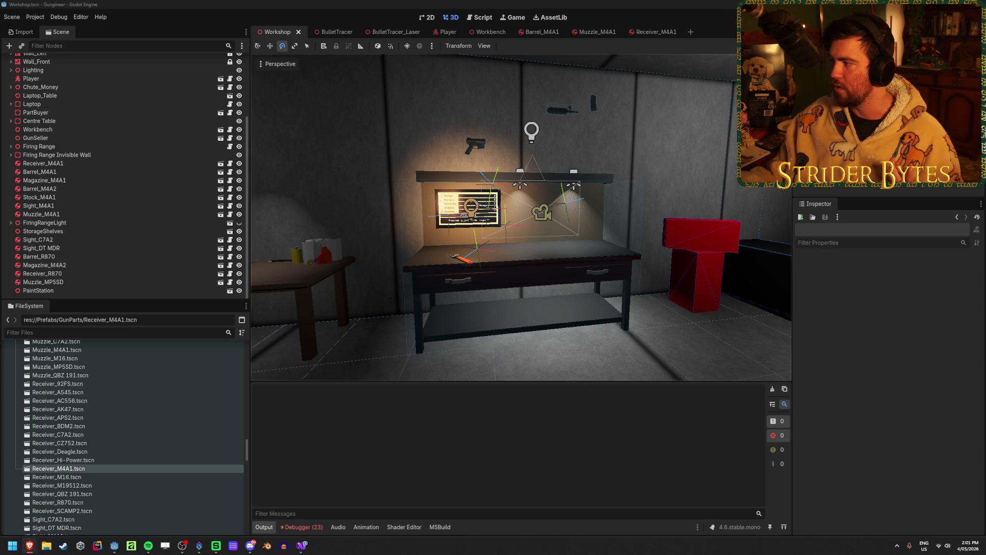
key(alt+Tab)
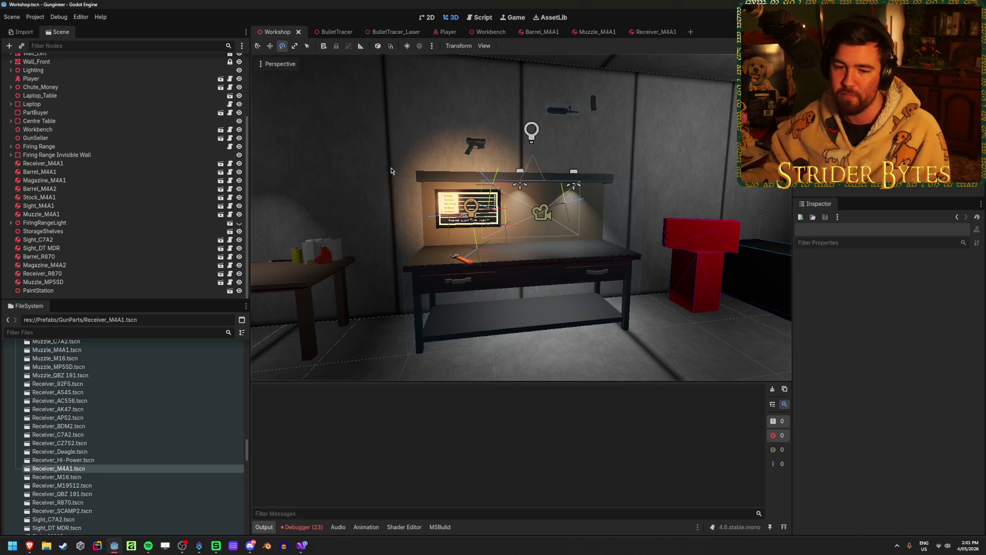
key(ctrl+s)
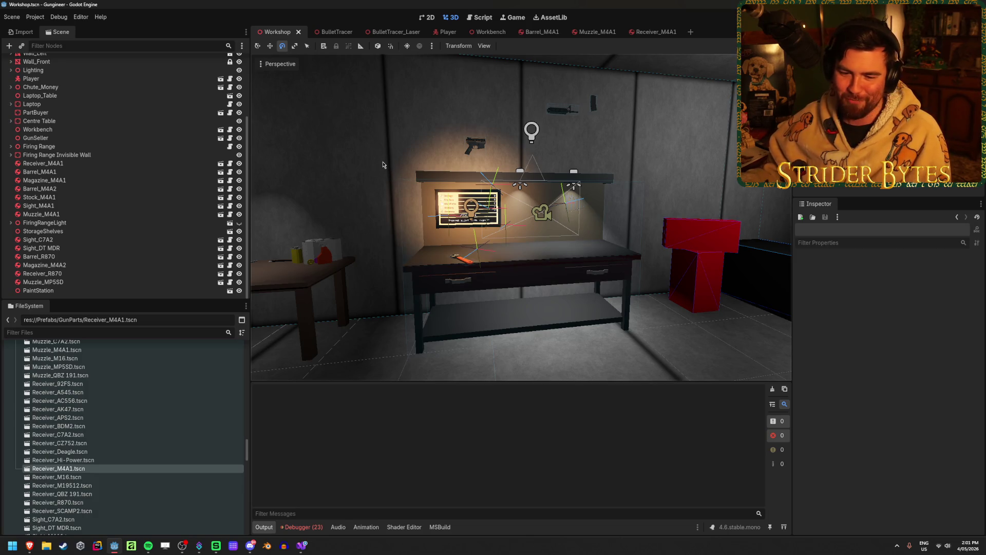
key(w)
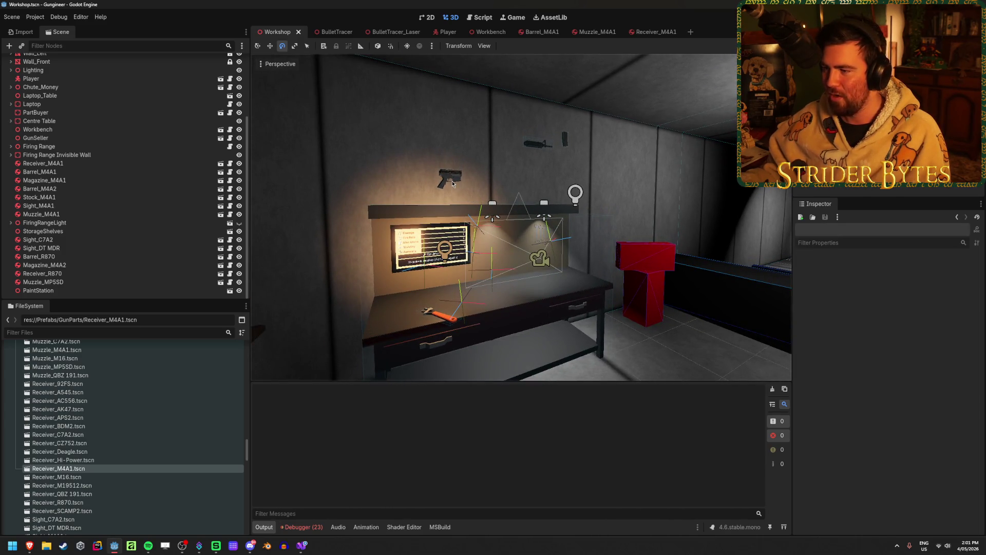
Step: Select the receiver on the workbench, reset its Stats to an empty array, and save
click(452, 184)
click(880, 358)
click(895, 358)
key(ctrl+s)
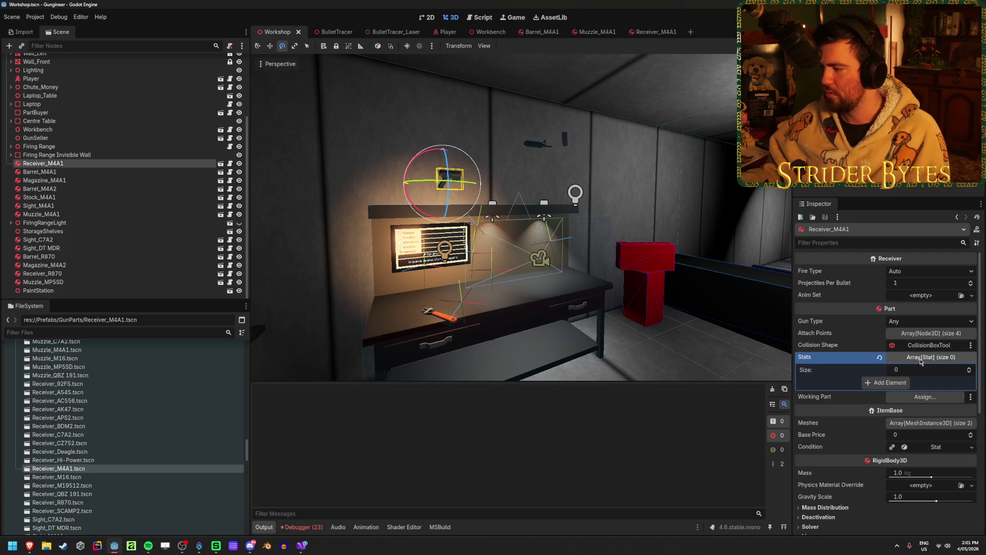
click(924, 358)
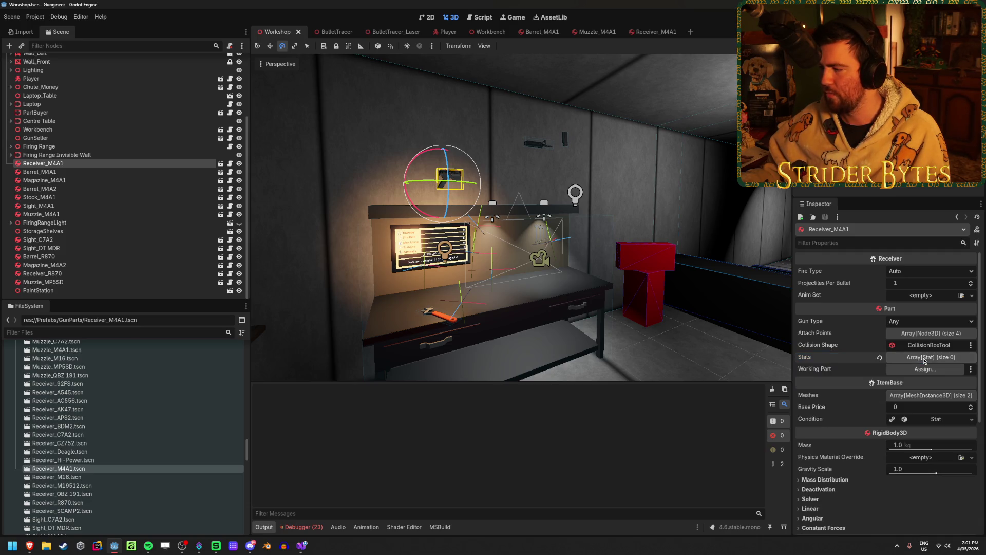
click(933, 395)
click(942, 395)
key(ctrl+s)
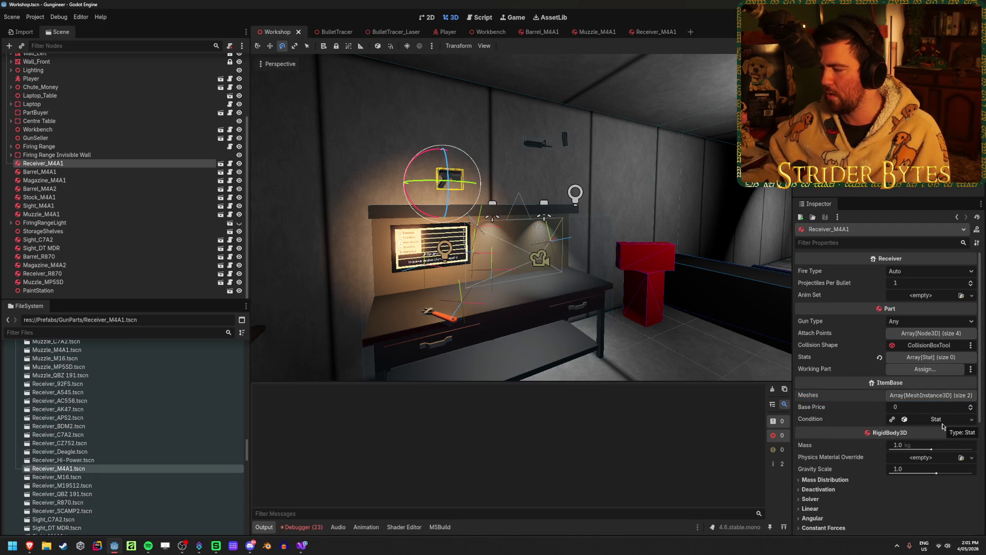
Step: Add one element to the receiver's Stats array and run the game from the Workshop scene
click(941, 334)
click(942, 334)
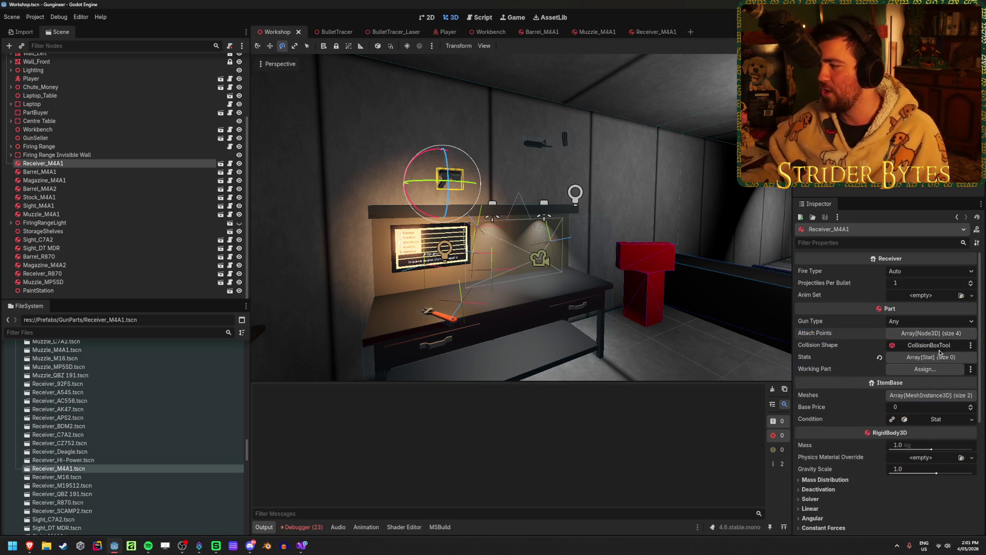
click(925, 357)
click(909, 382)
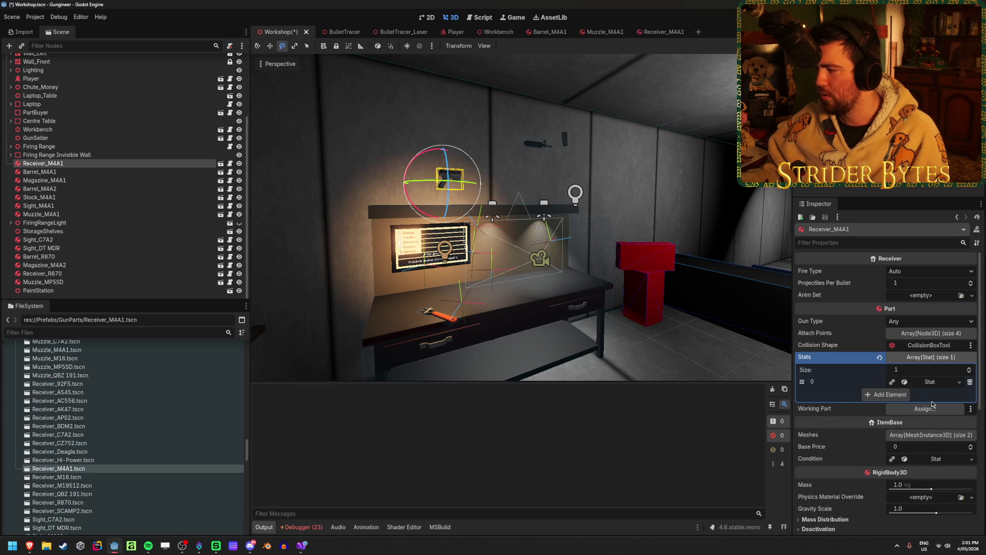
double_click(77, 469)
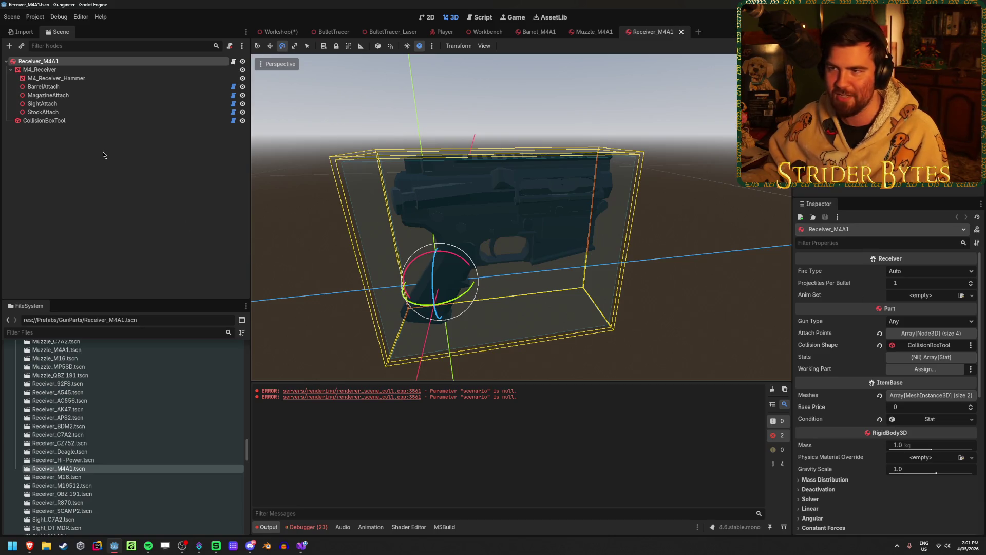
click(280, 32)
key(F6)
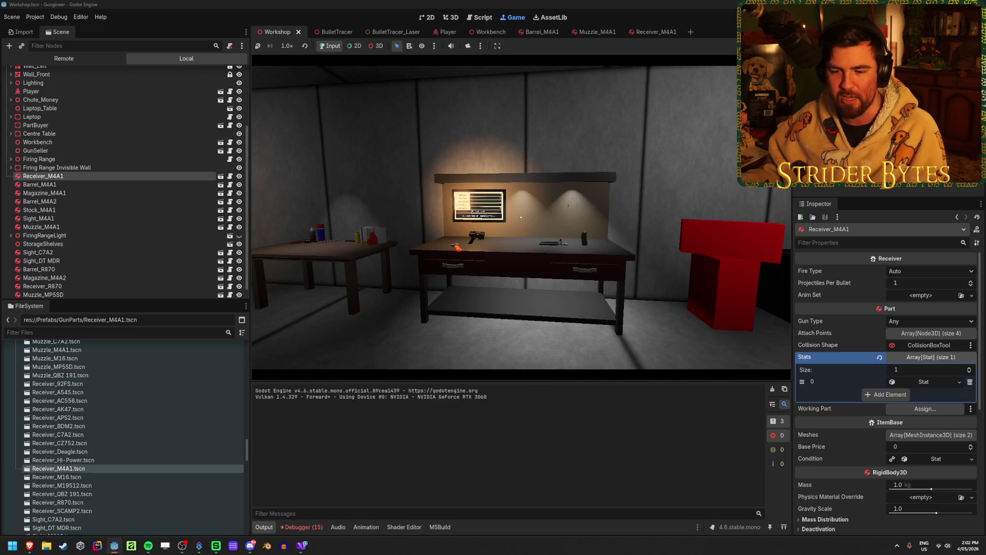
Step: Expand the ArgumentNullException in the Errors list and jump to Part.cs line 36
click(302, 527)
scroll(568, 463, up, 2)
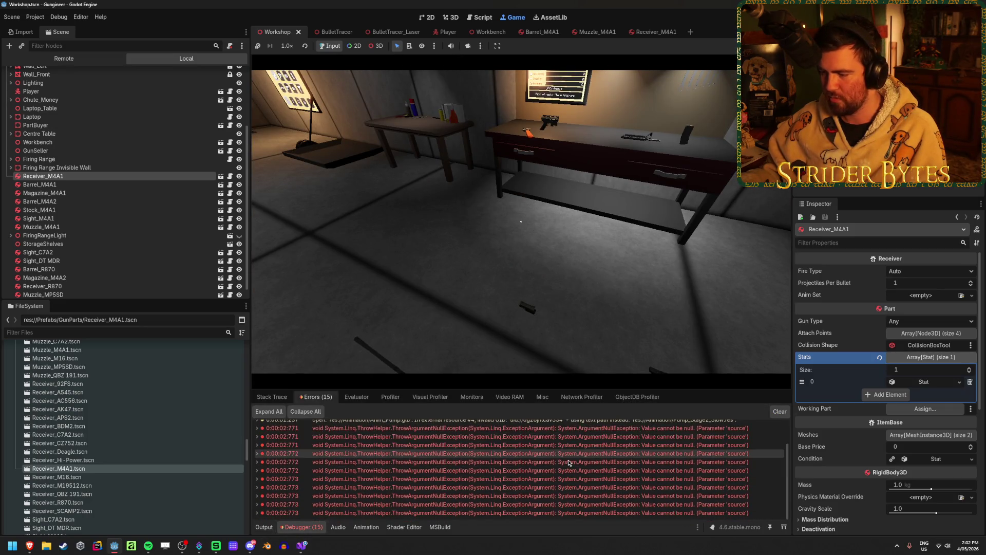
scroll(603, 488, up, 1)
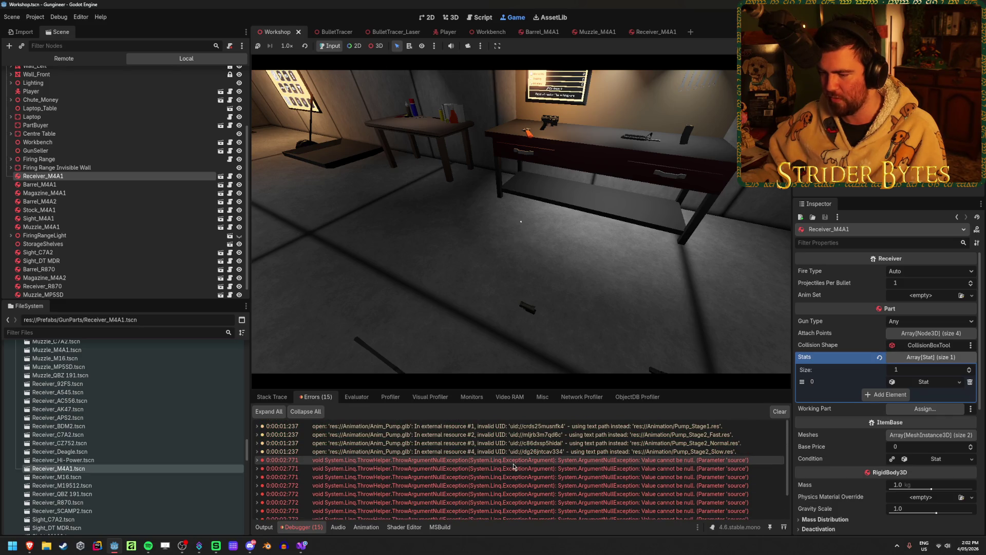
mouse_move(425, 462)
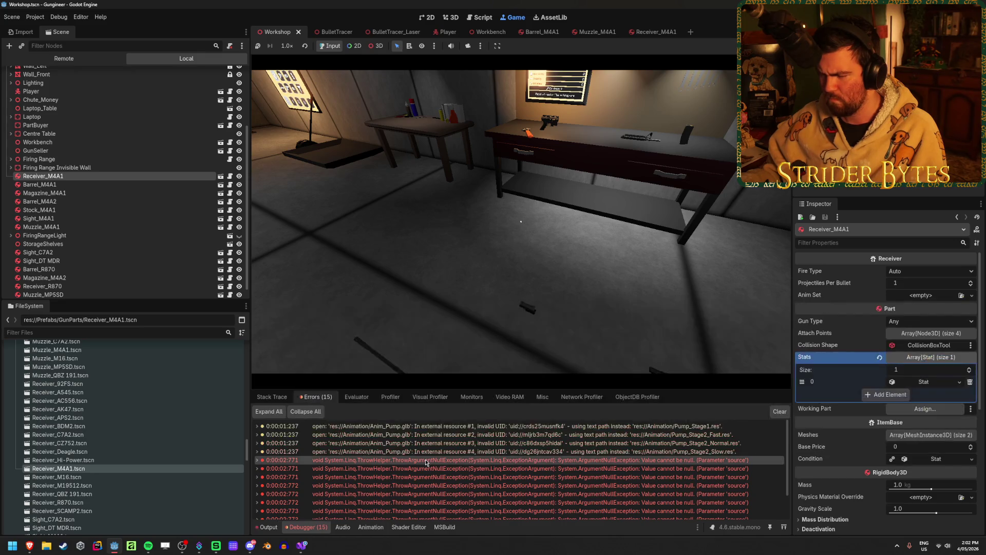
click(426, 461)
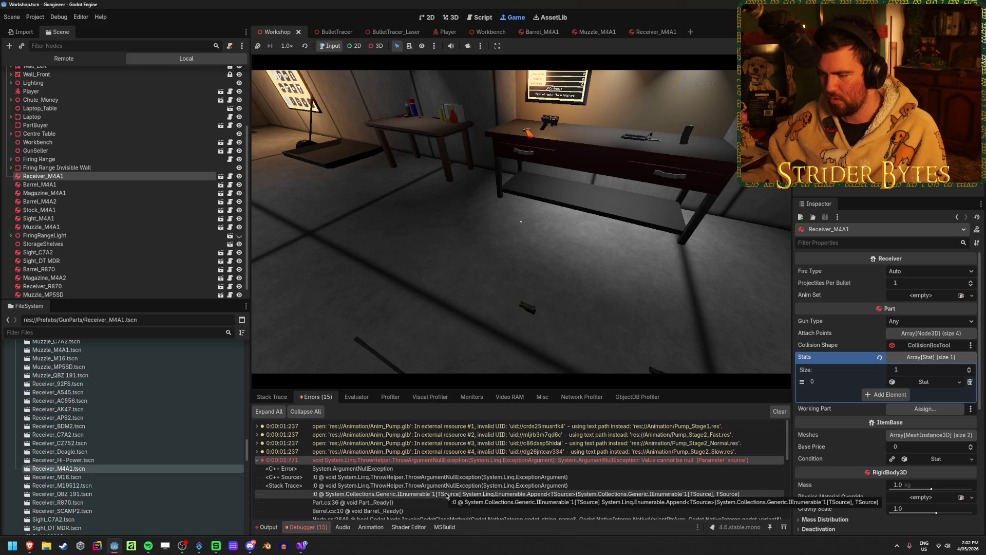
scroll(522, 479, down, 1)
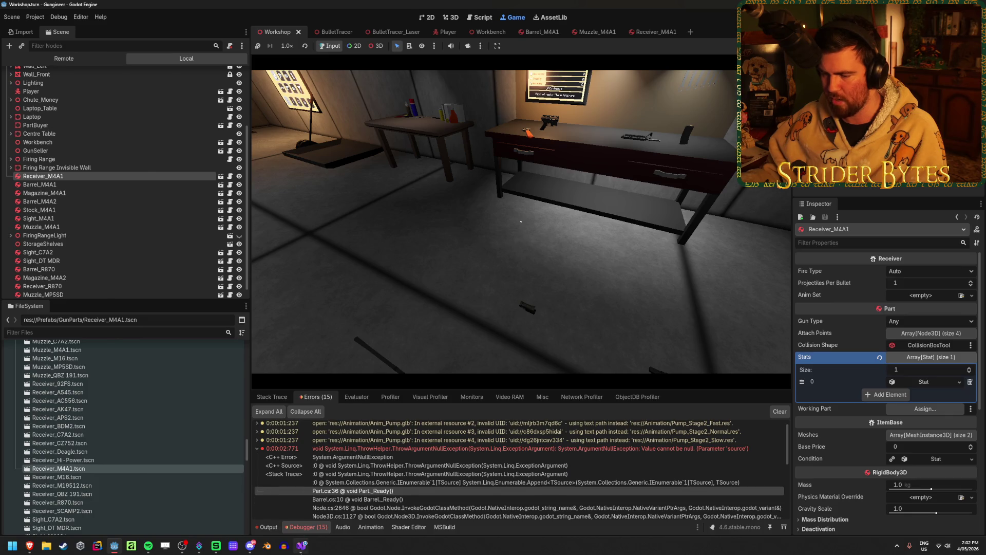
click(301, 545)
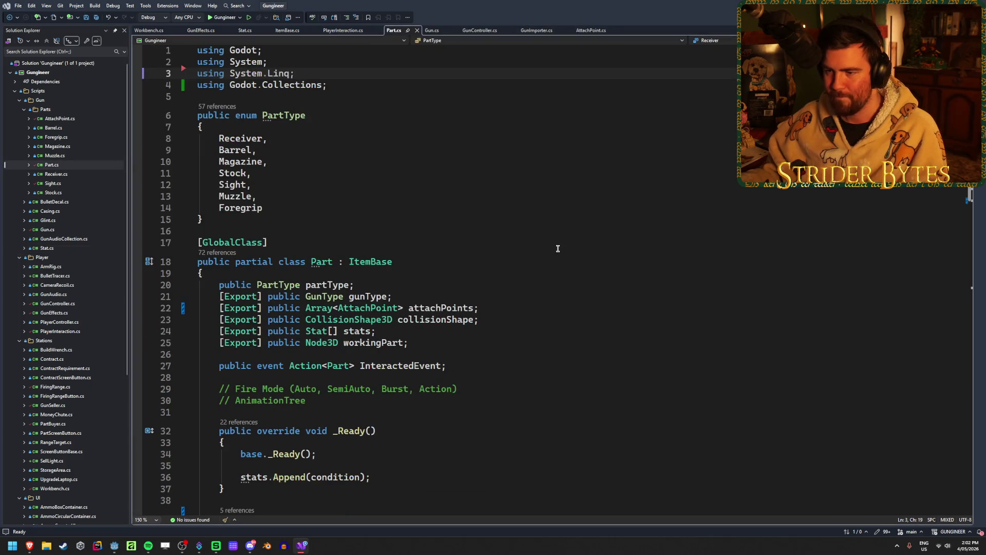
Step: Examine the stats.Append(condition) call on line 36 of Part.cs
scroll(271, 350, down, 3)
click(392, 372)
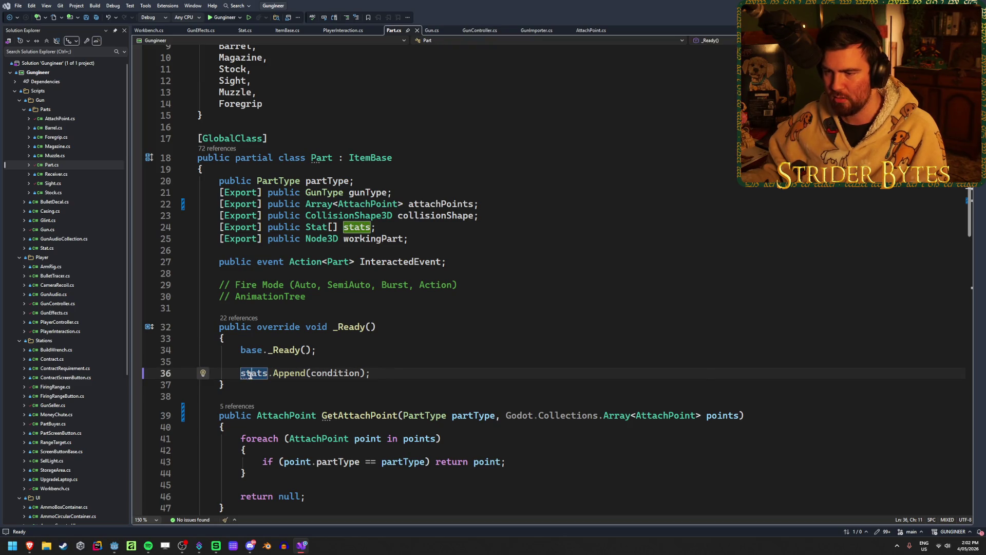
double_click(334, 373)
scroll(329, 359, up, 3)
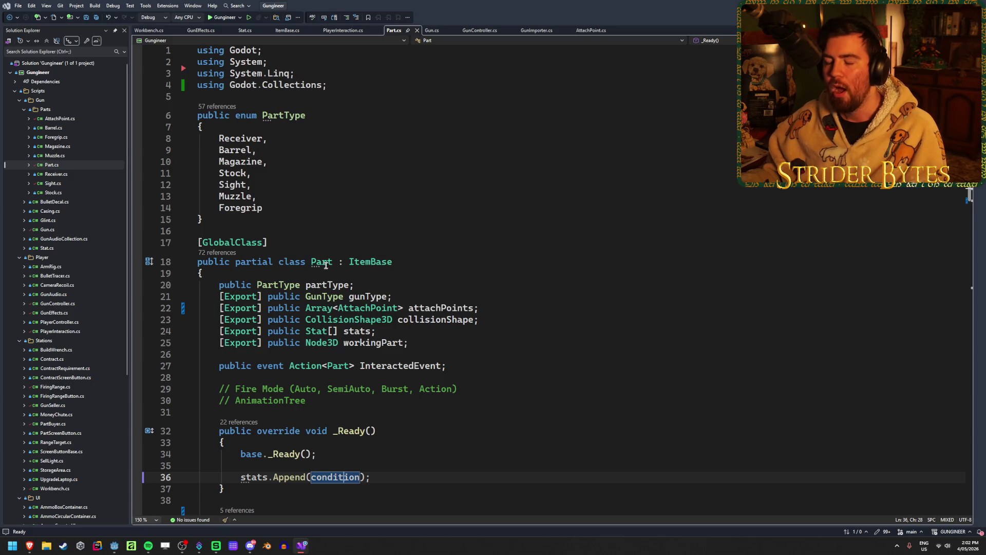
scroll(329, 353, down, 4)
click(379, 339)
click(288, 339)
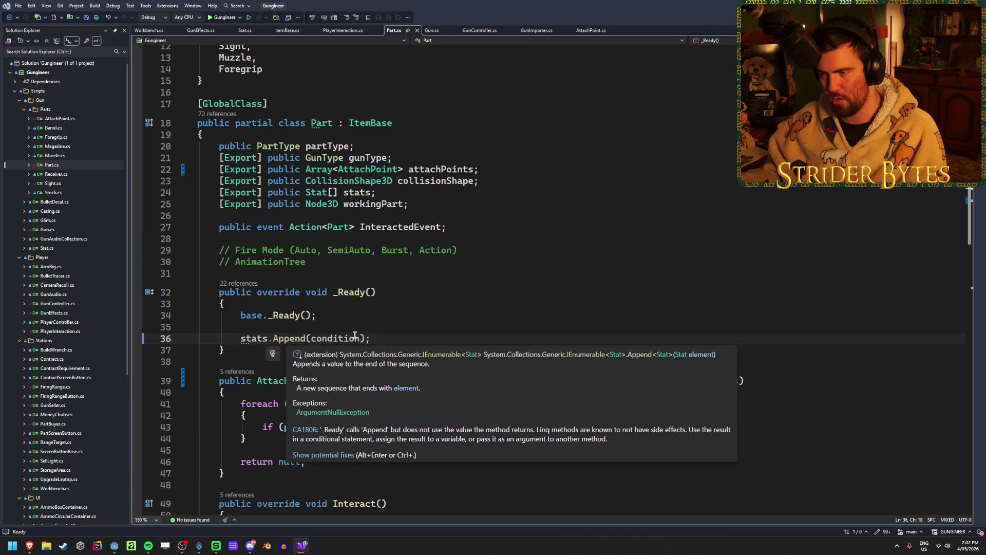
click(384, 338)
mouse_move(283, 340)
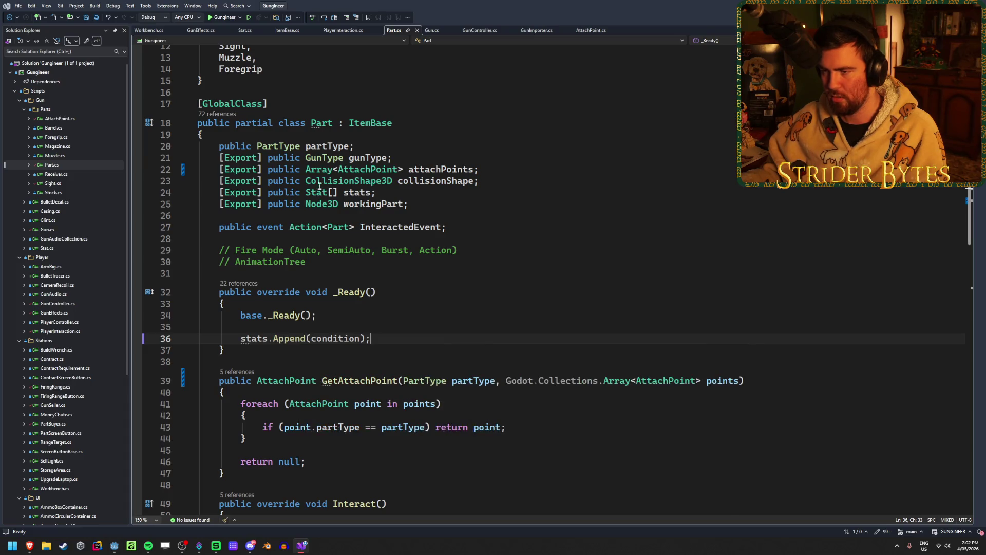
scroll(289, 293, up, 4)
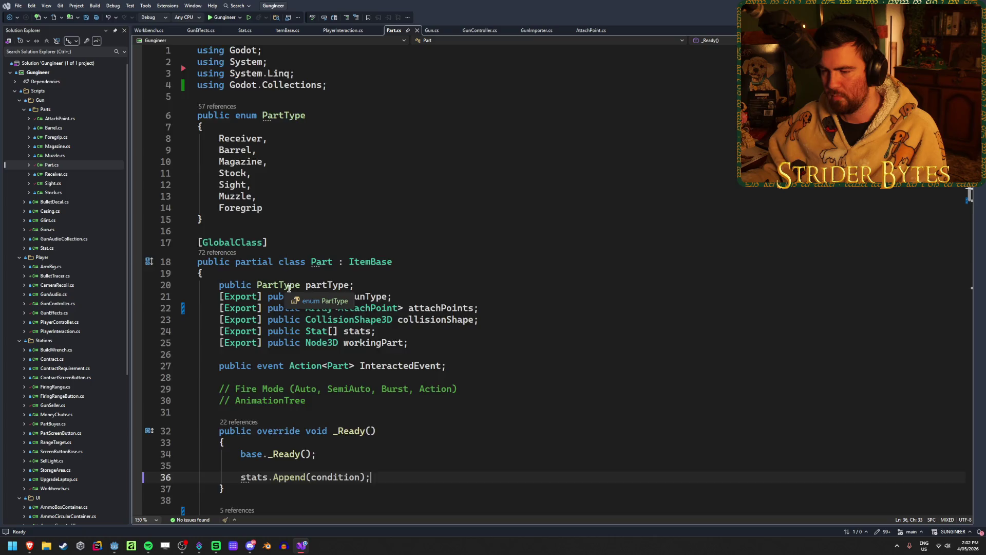
scroll(289, 293, down, 17)
scroll(288, 289, up, 17)
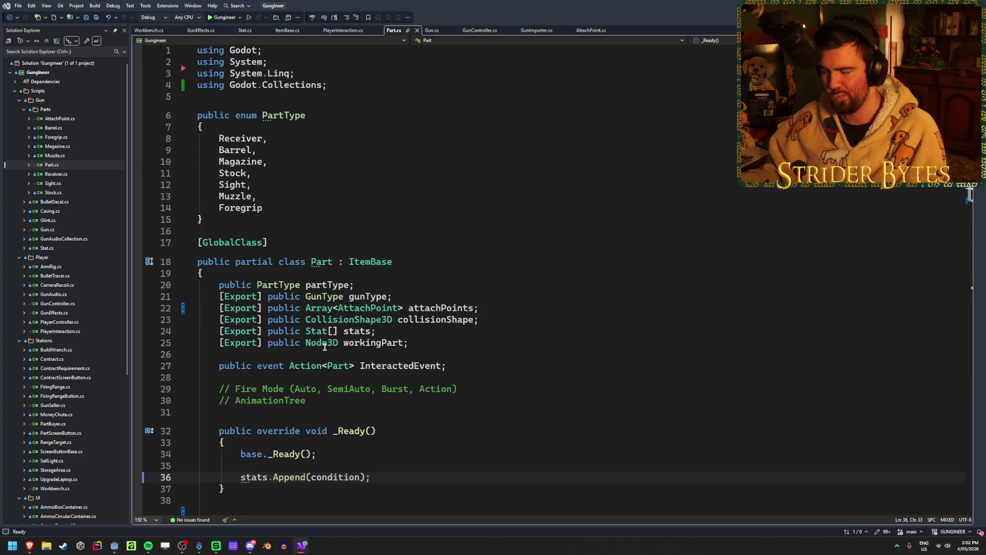
scroll(321, 341, down, 5)
scroll(321, 341, up, 1)
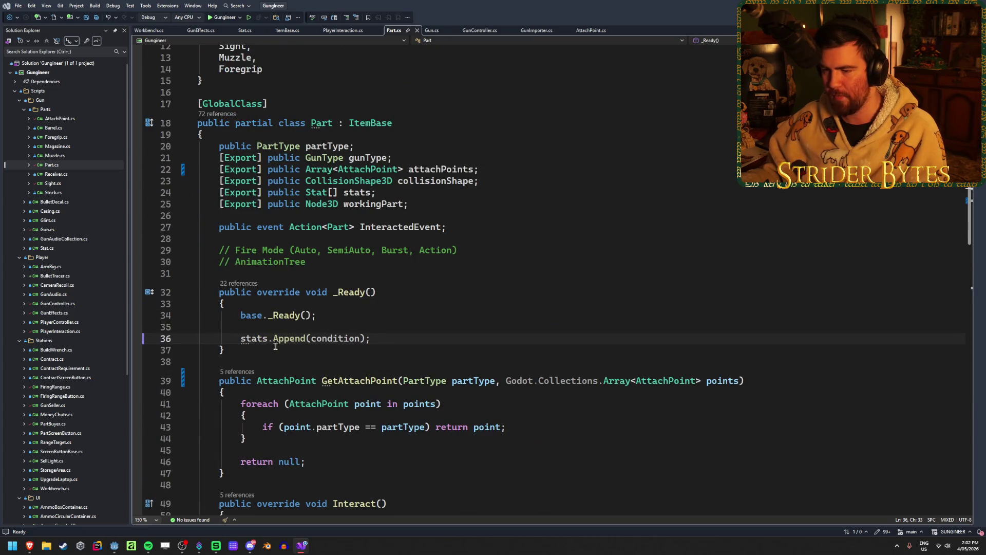
Step: Comment out line 36 with // and rebuild the project in Godot
key(Home)
text(//)
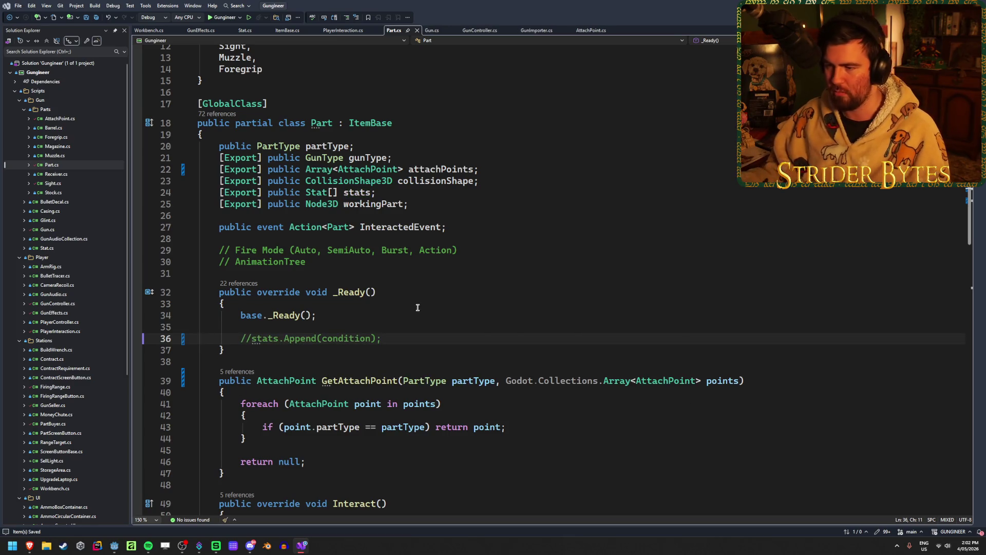
key(alt+Tab)
key(F5)
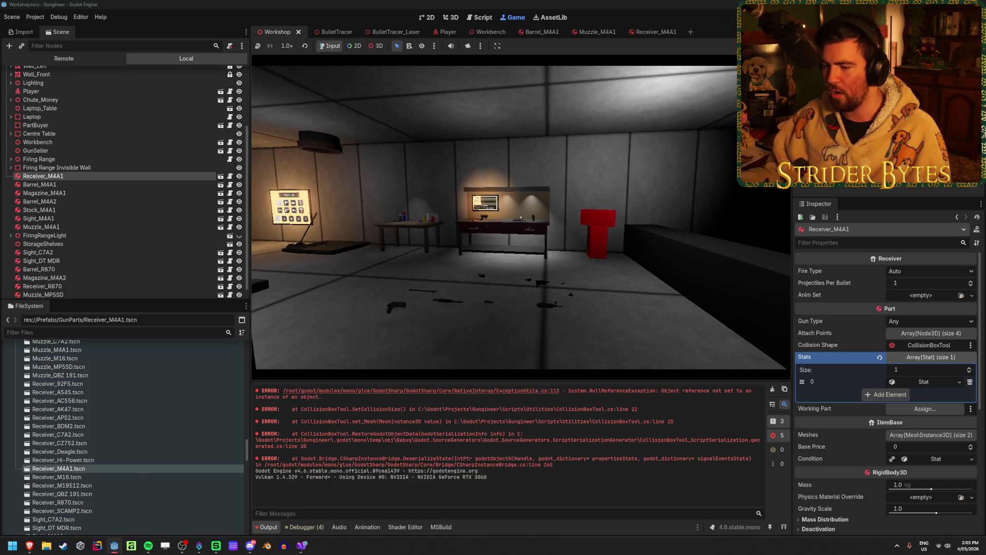
Step: Highlight the CollisionBoxTool.cs line 22 null-reference error in Output, then return to Visual Studio
mouse_move(485, 488)
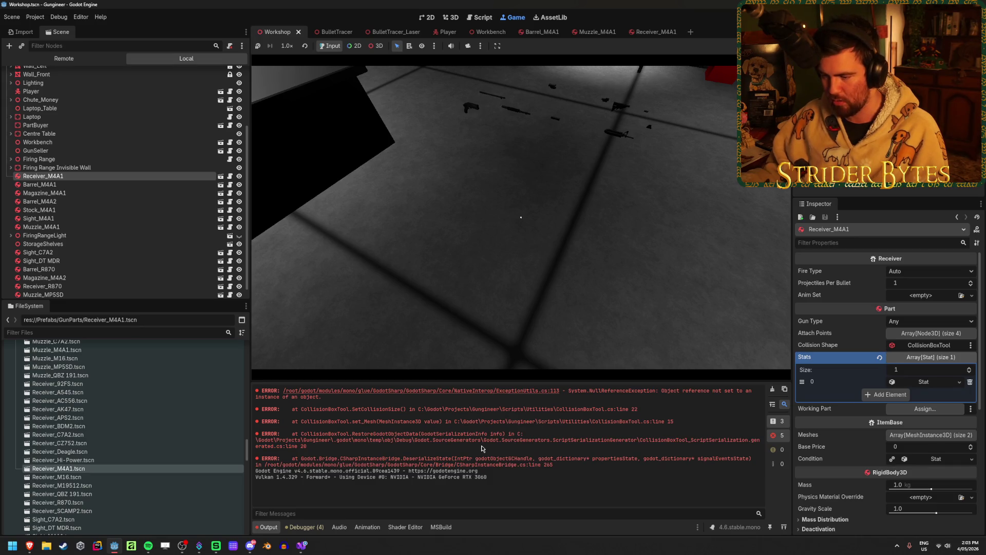
drag(389, 409, 646, 411)
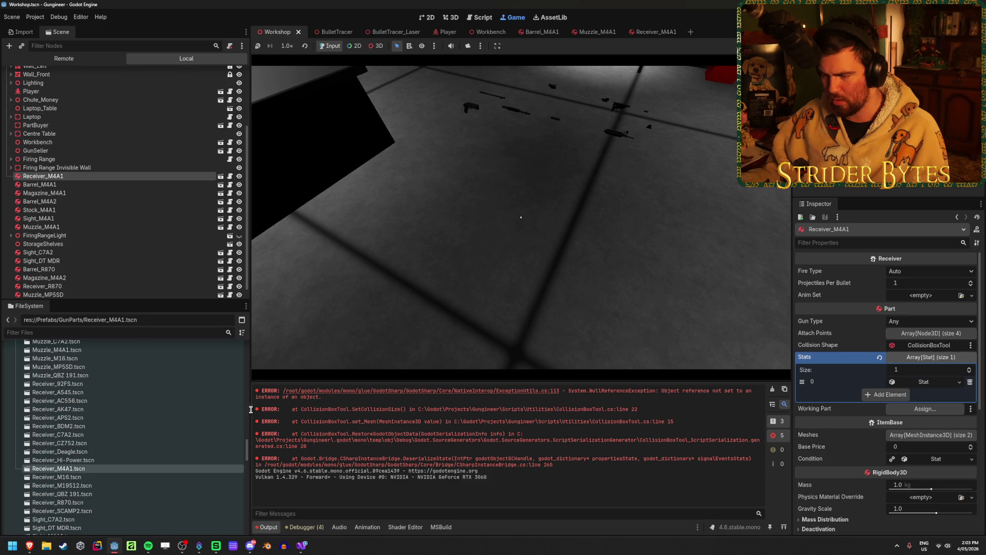
click(301, 549)
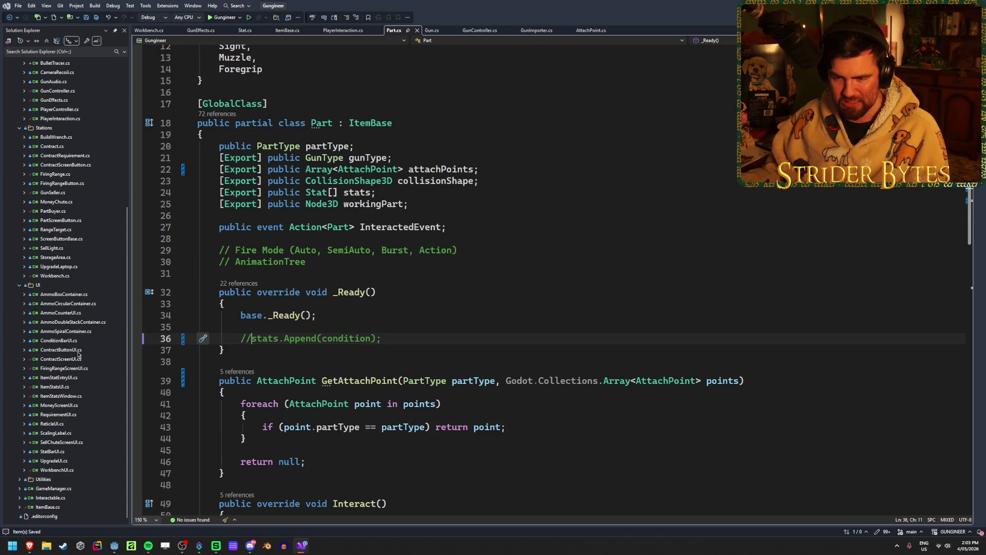
Step: Open CollisionBoxTool.cs from Utilities and highlight the mesh usages on line 22
click(19, 479)
double_click(57, 432)
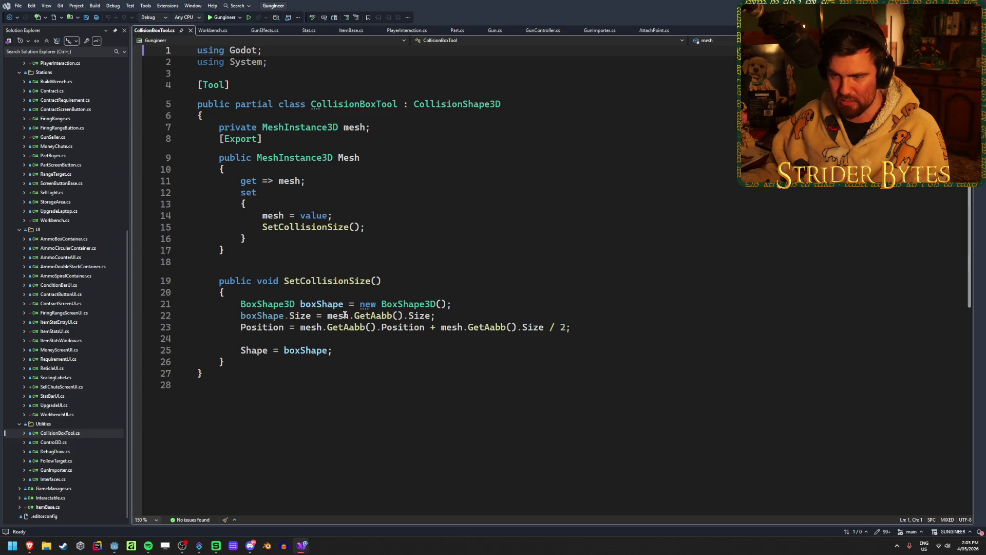
click(446, 315)
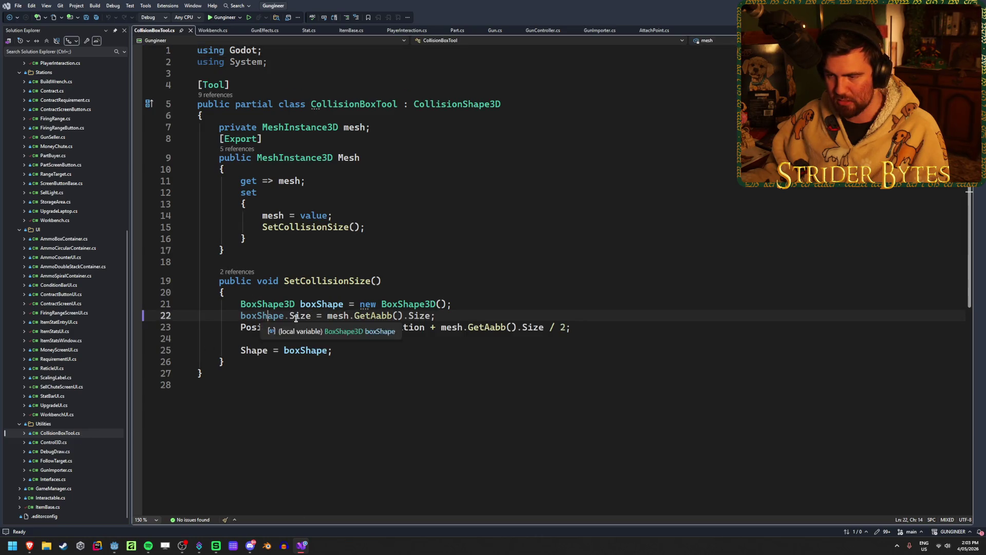
click(333, 315)
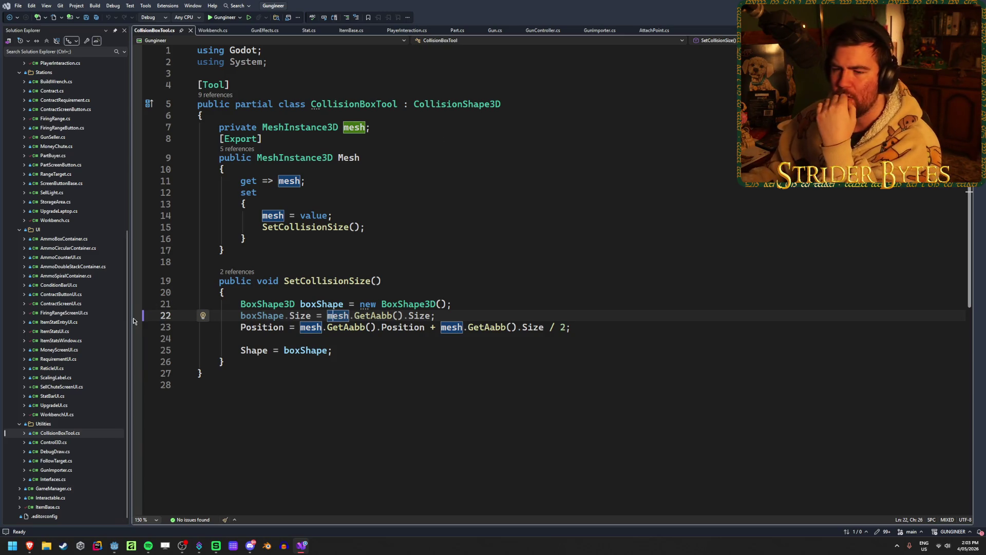
key(alt+Tab)
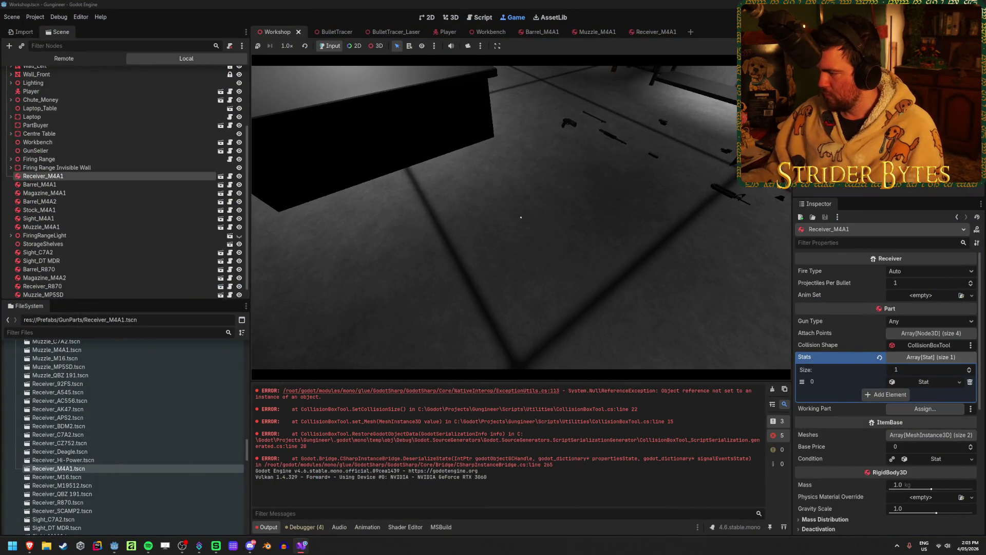
Step: Dismiss the collision-shape node picker, stop the game, and select the Receiver_M4A1 node
click(929, 344)
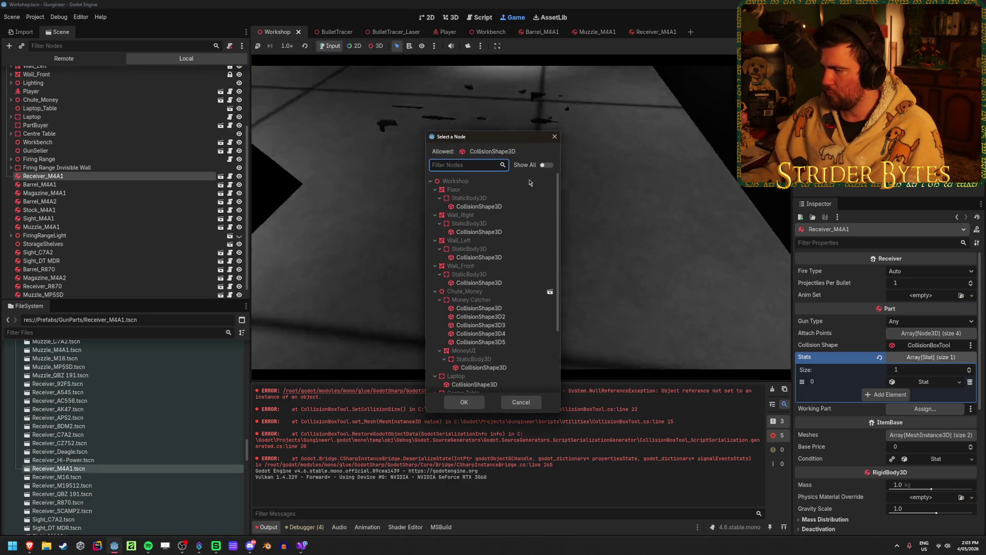
click(555, 136)
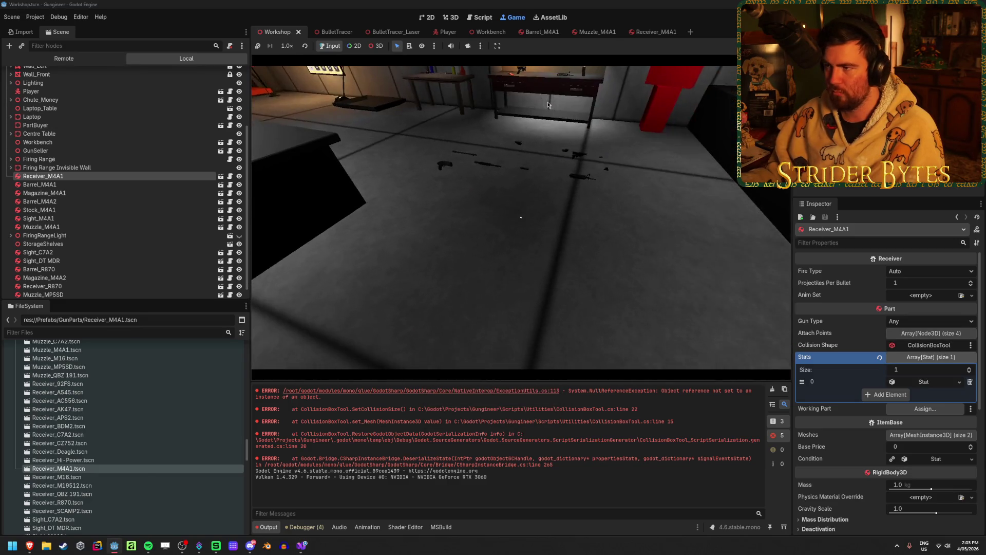
key(F8)
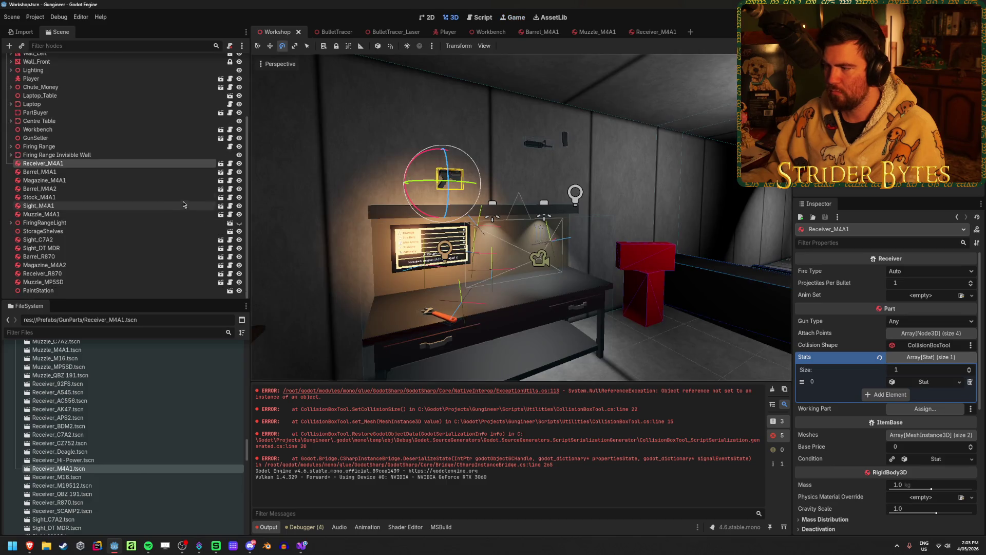
click(110, 173)
key(Up)
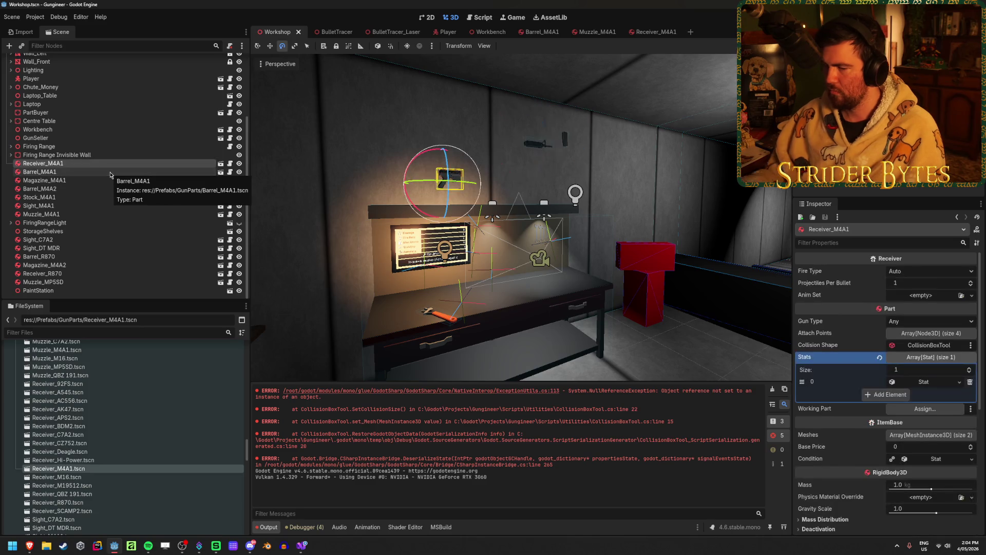
Step: Select all 68 gun-part .glb files, Barrel_92FS through Stock_QBZ 191, to show their import settings
scroll(112, 486, up, 20)
click(52, 417)
scroll(81, 436, down, 15)
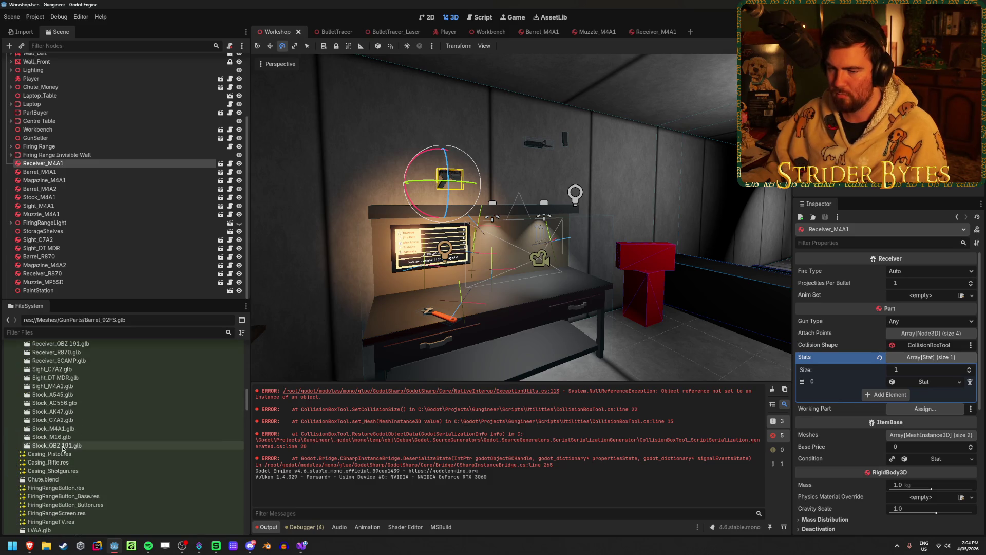
click(21, 32)
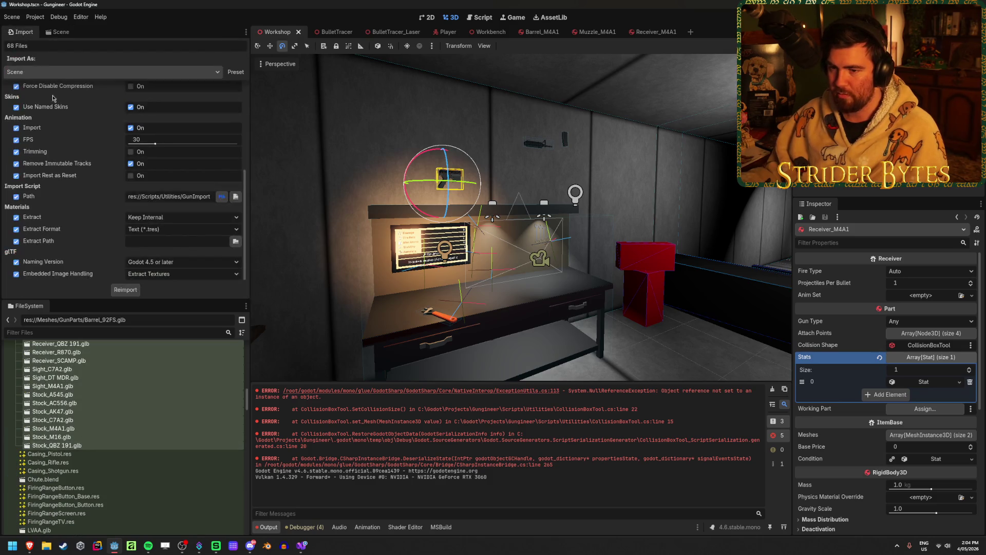
Step: Reimport the 68 selected gun-part meshes and dismiss the Load Errors message
click(124, 289)
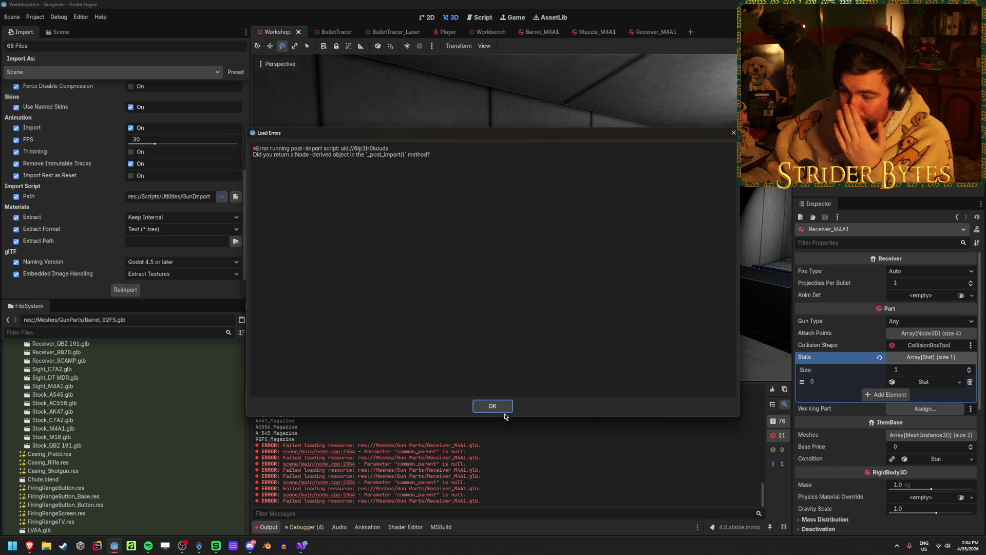
click(504, 406)
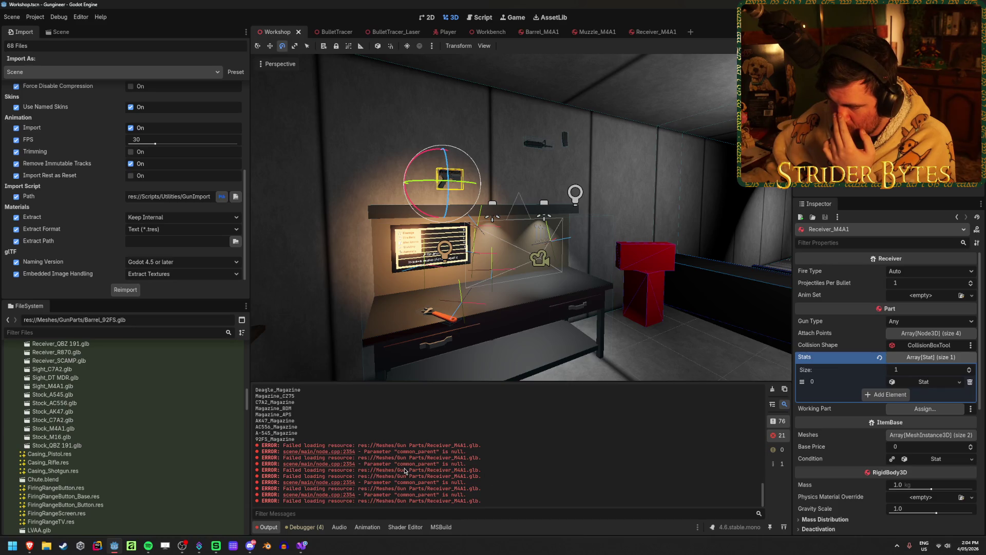
scroll(99, 437, up, 15)
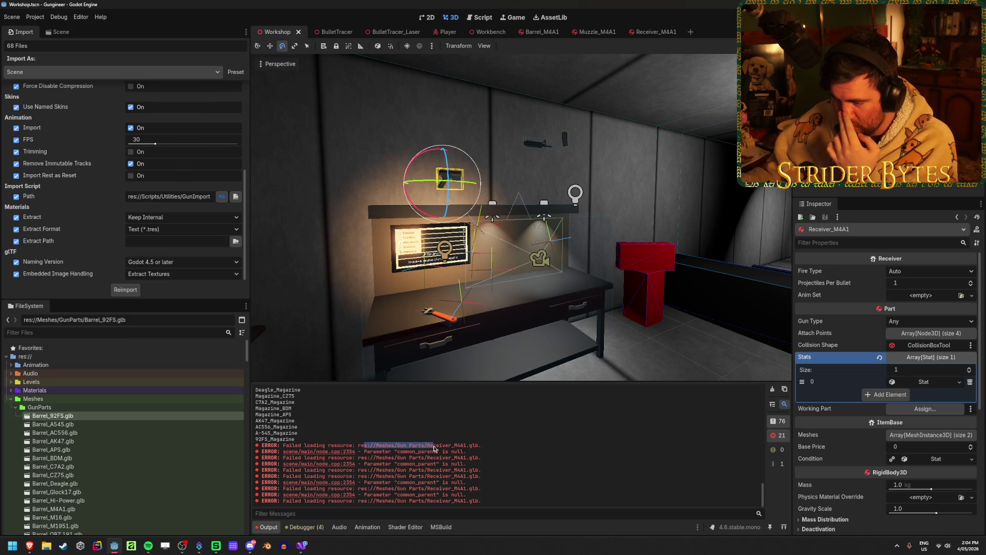
Step: Find the failing Receiver_M4A1.glb path and its Gun Parts folder in the Output log
drag(481, 445, 282, 446)
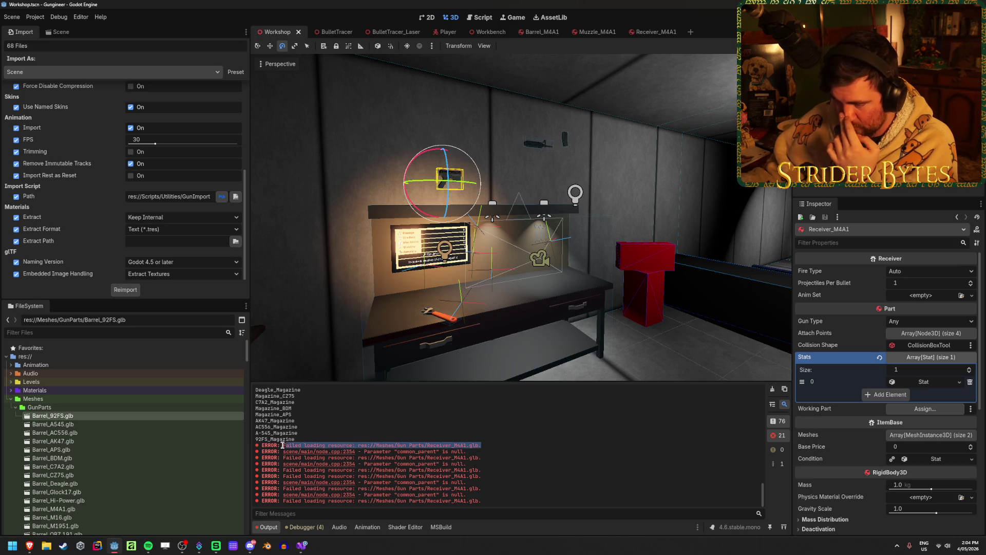
scroll(126, 446, down, 1)
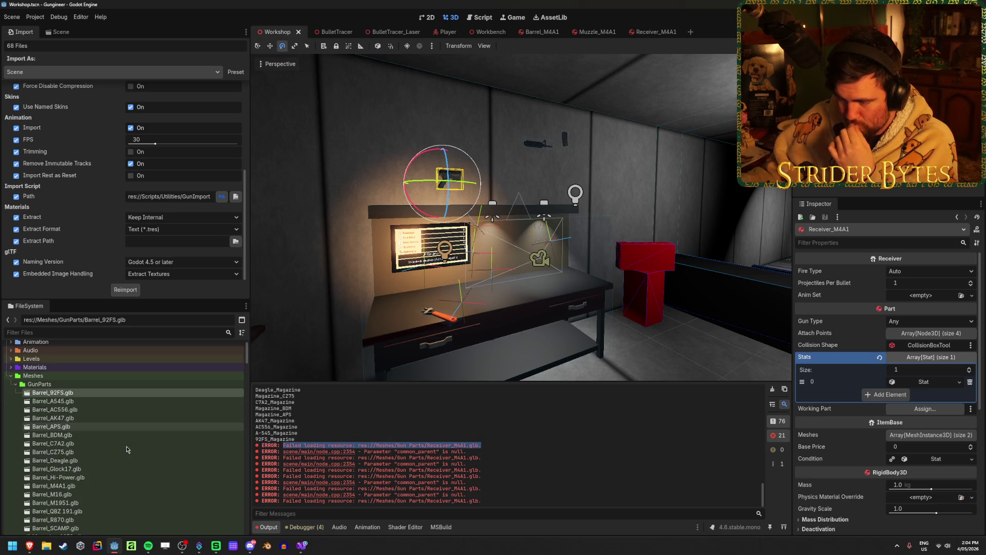
scroll(127, 448, down, 15)
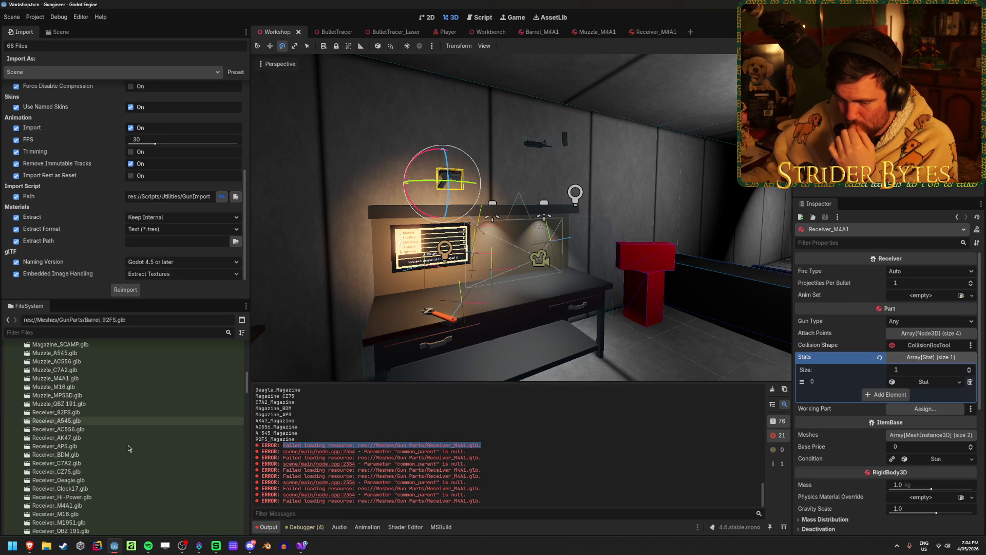
scroll(128, 445, down, 5)
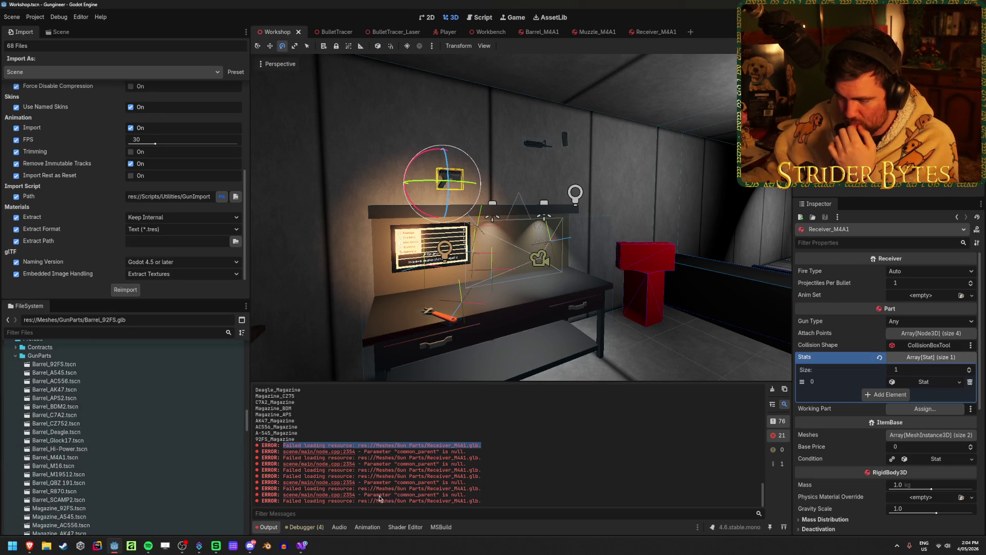
drag(380, 502, 418, 502)
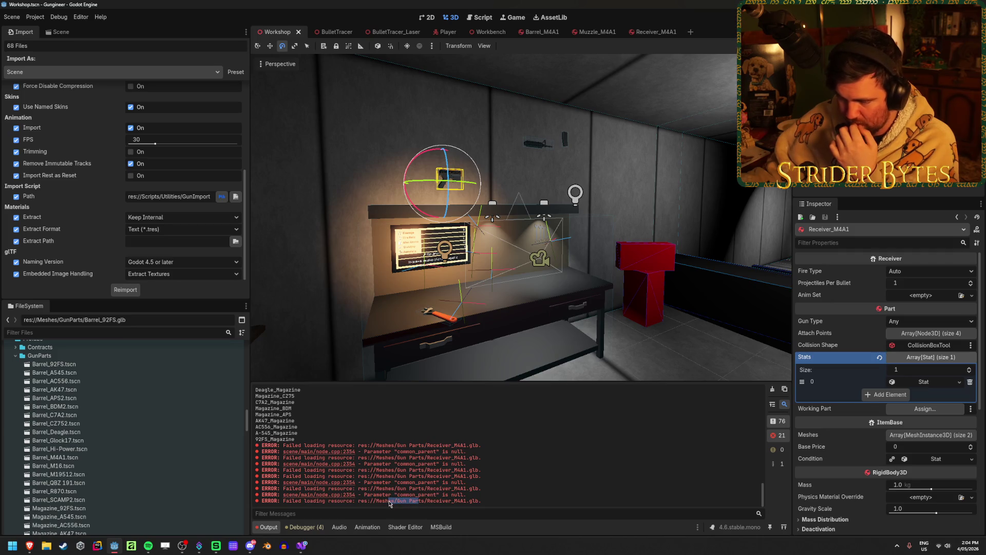
scroll(137, 417, up, 5)
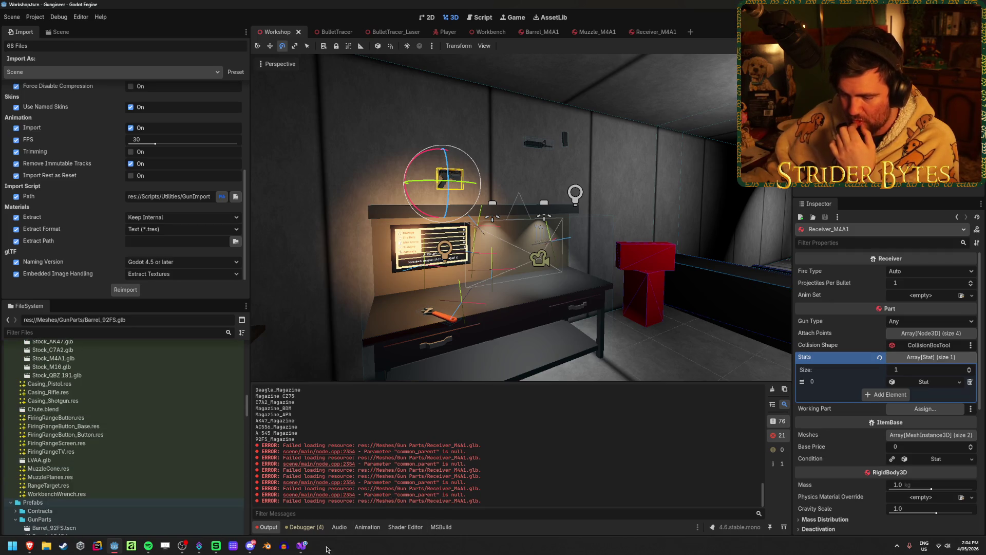
click(303, 546)
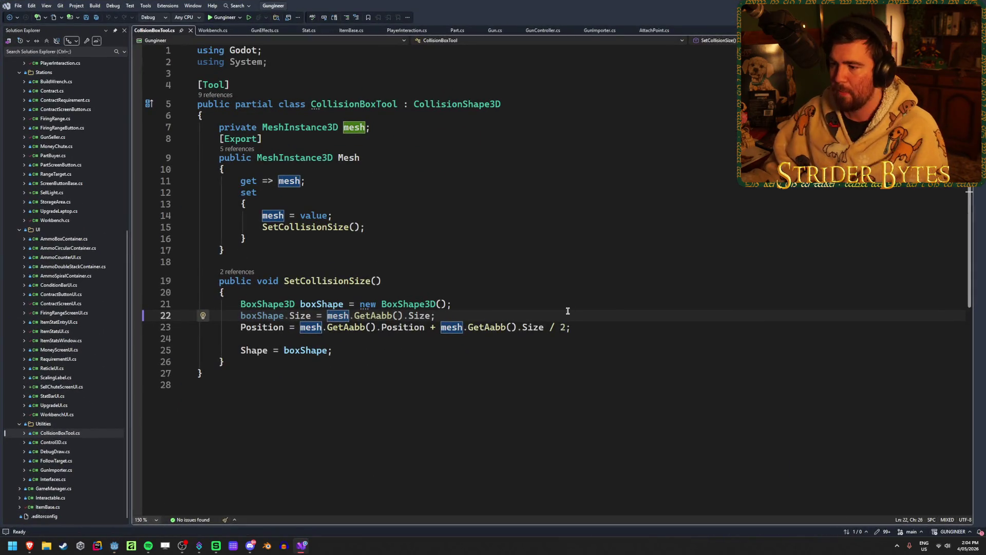
Step: Search the whole solution for 'Gun Parts', get 0 matches in 70 files, and close the results
key(ctrl+shift+f)
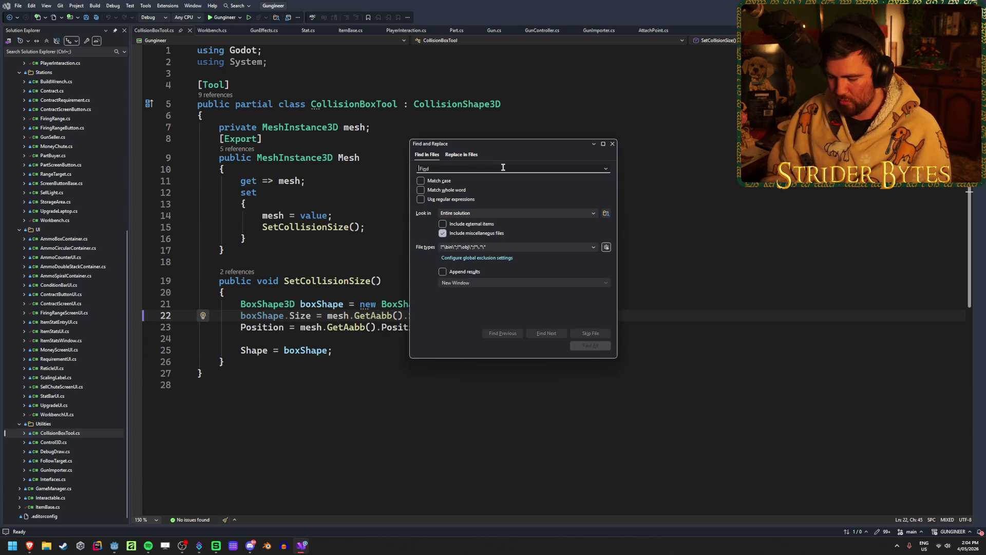
text(Gun Parts)
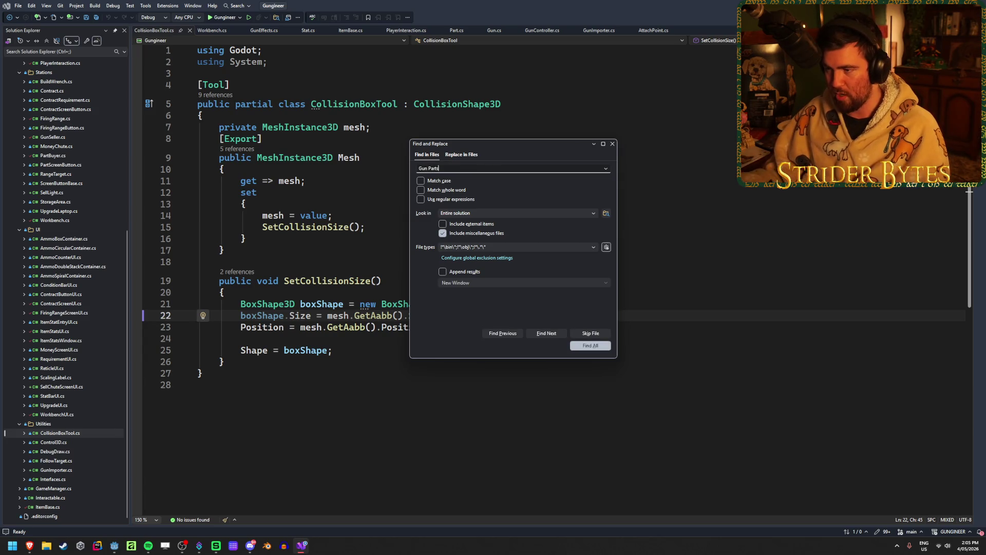
click(601, 350)
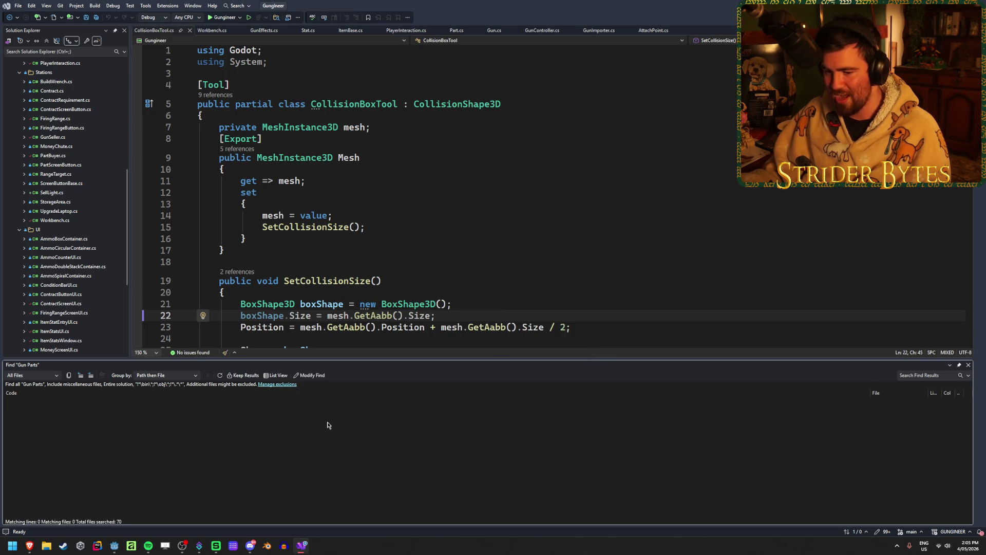
click(969, 366)
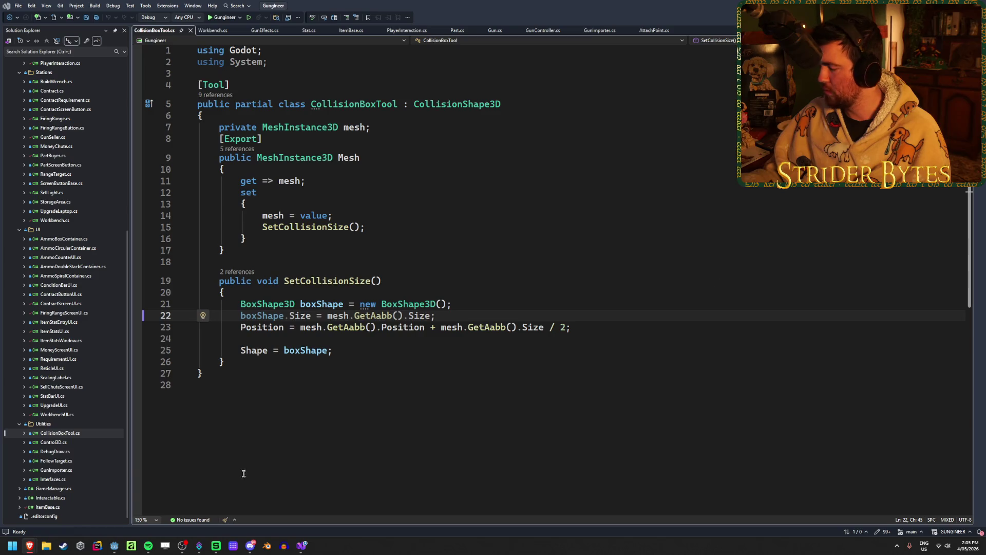
mouse_move(30, 545)
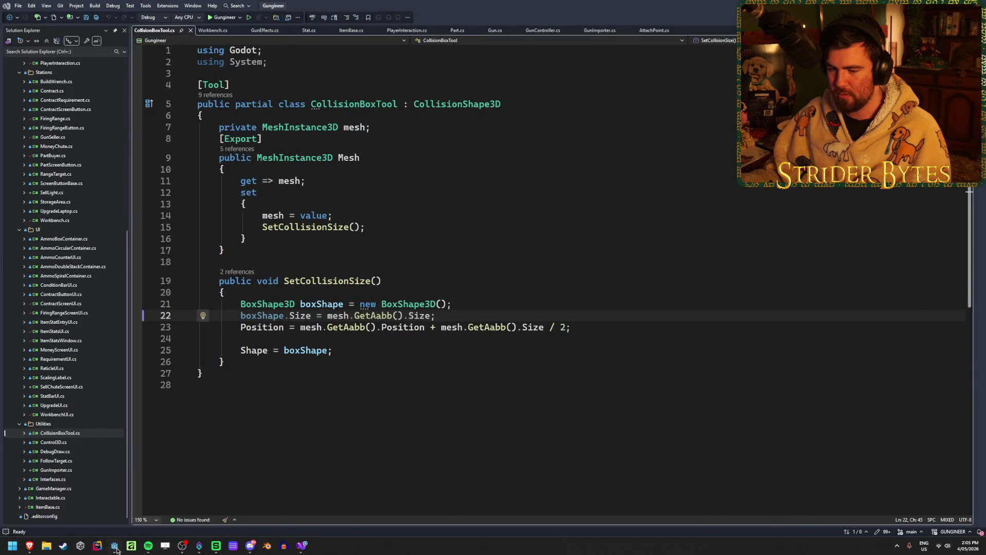
Step: Reload the changed part scenes from disk and close every scene tab except Workshop
click(114, 546)
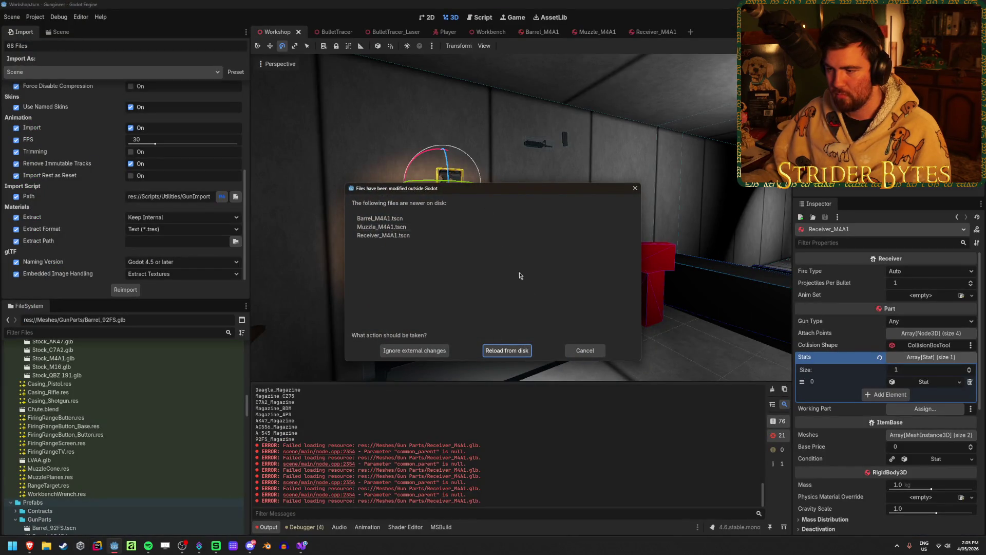
click(524, 351)
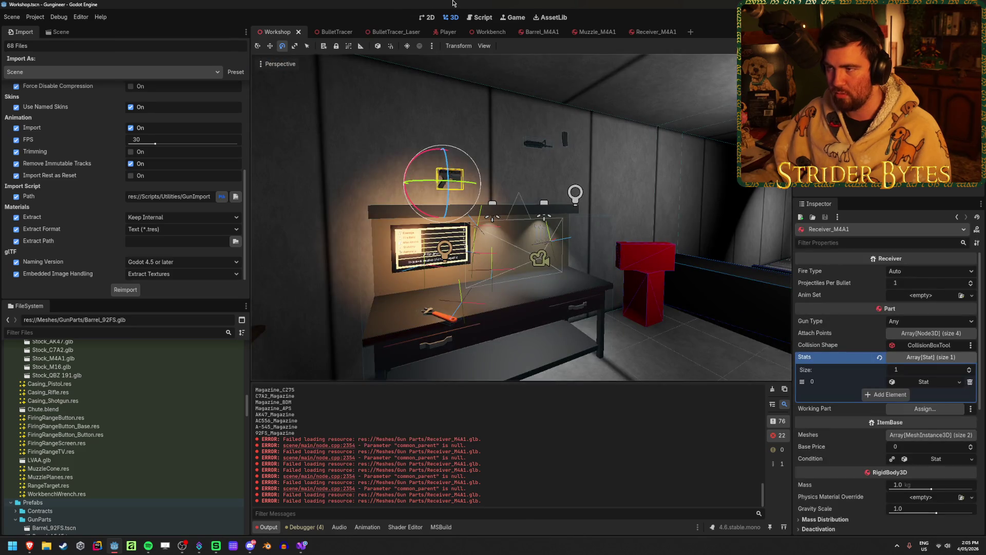
middle_click(649, 31)
middle_click(596, 32)
middle_click(541, 32)
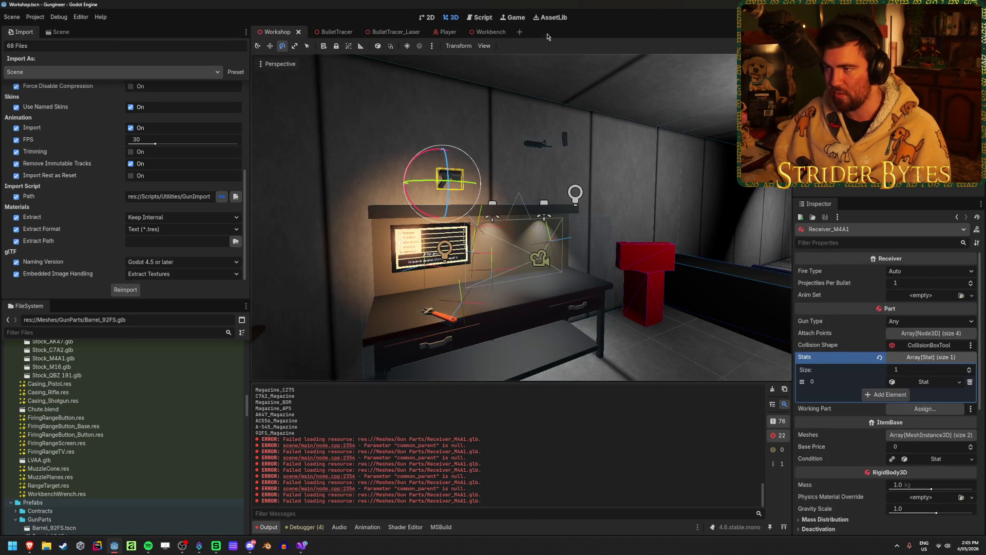
middle_click(491, 32)
middle_click(443, 32)
middle_click(395, 32)
middle_click(336, 32)
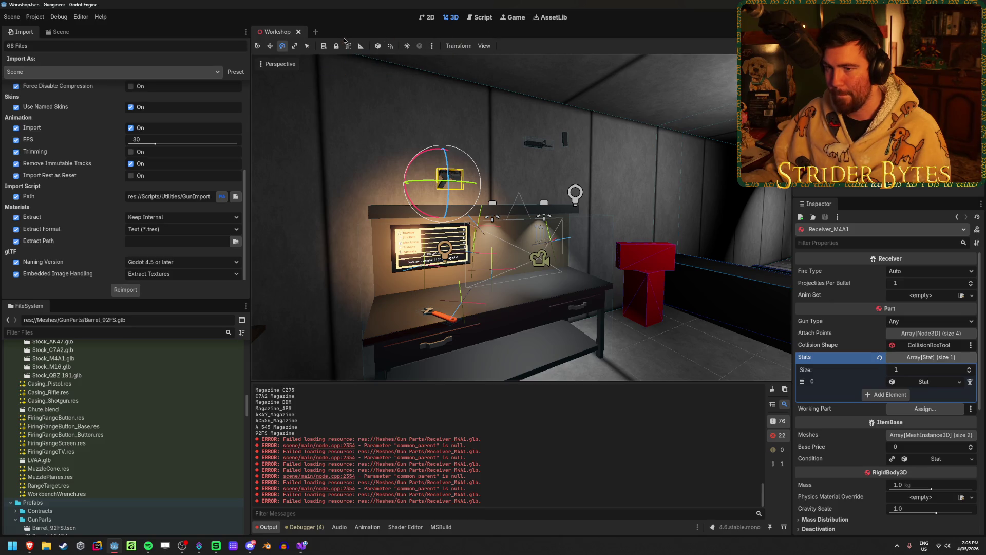
Step: Run the game and open the BodyEntered null-reference error's code in Workbench.cs
key(F5)
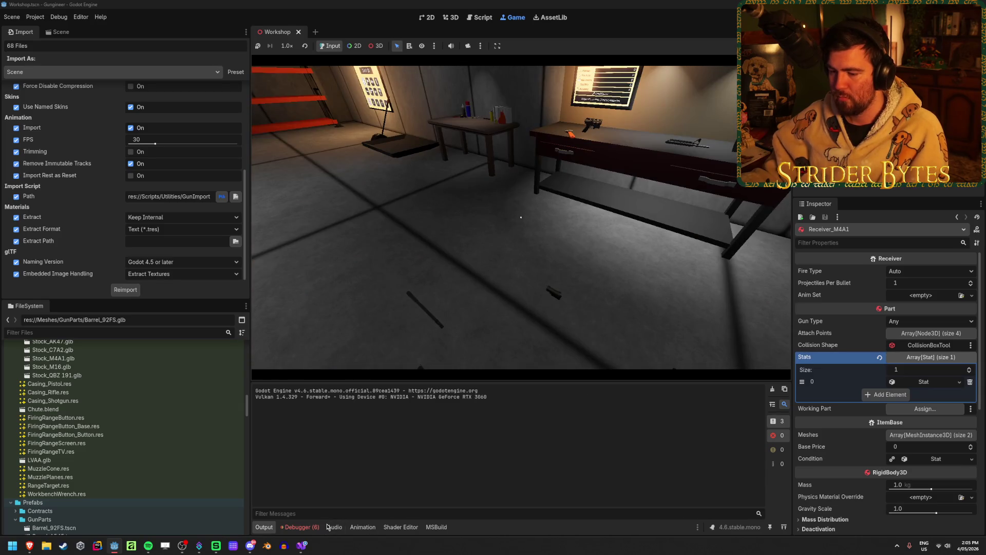
click(312, 528)
double_click(565, 468)
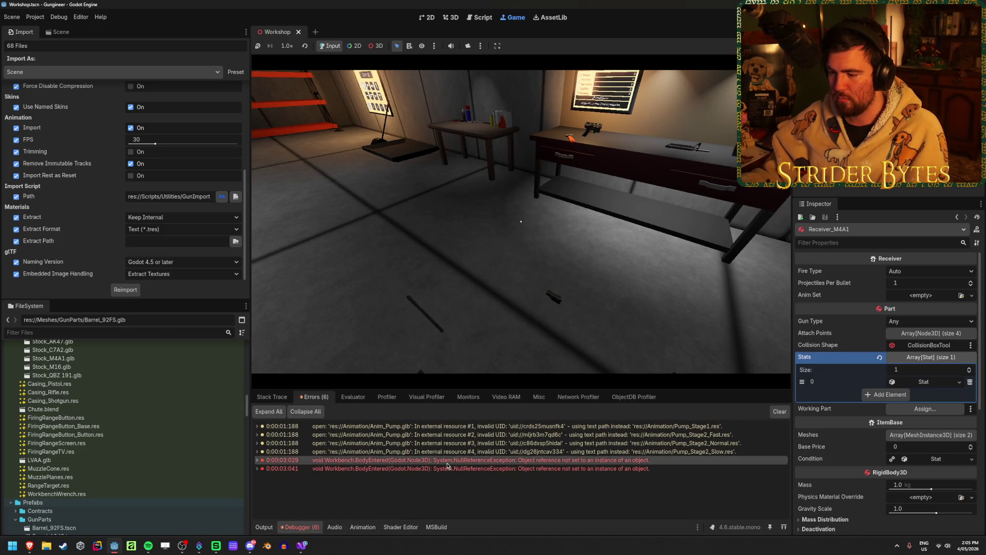
click(332, 279)
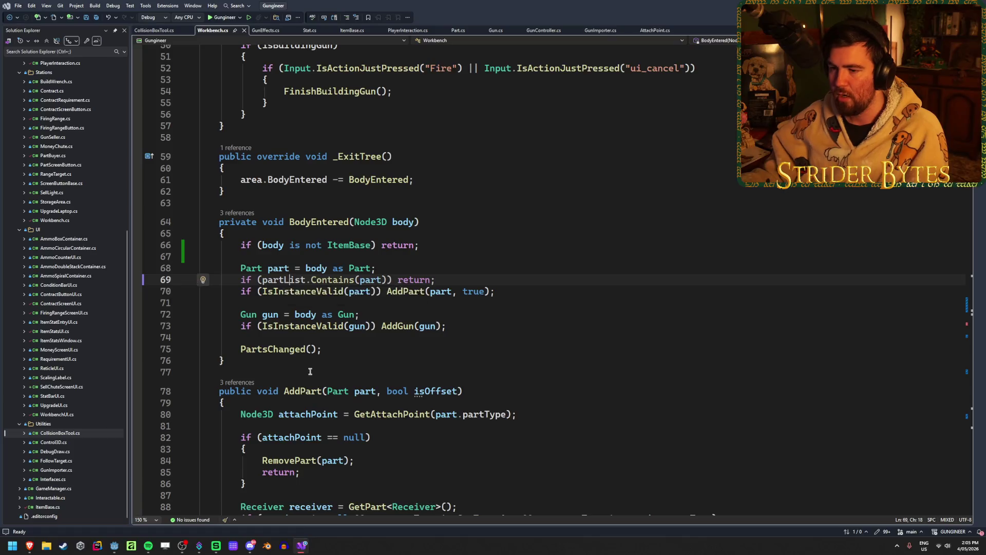
Step: Review the partList declarations, then trigger the workbench in game to hit the line 69 breakpoint
scroll(331, 288, up, 3)
scroll(329, 295, up, 4)
scroll(329, 296, up, 9)
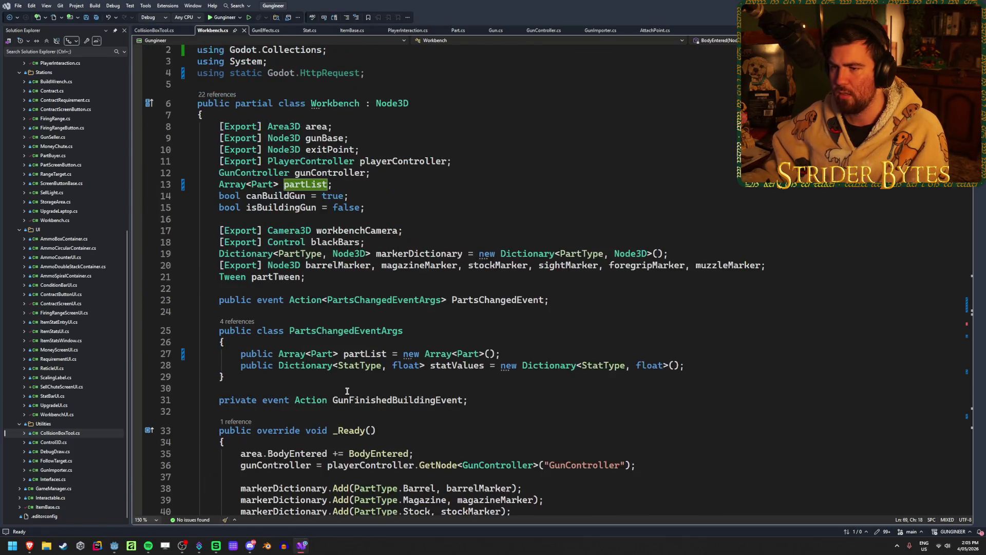
scroll(310, 316, down, 15)
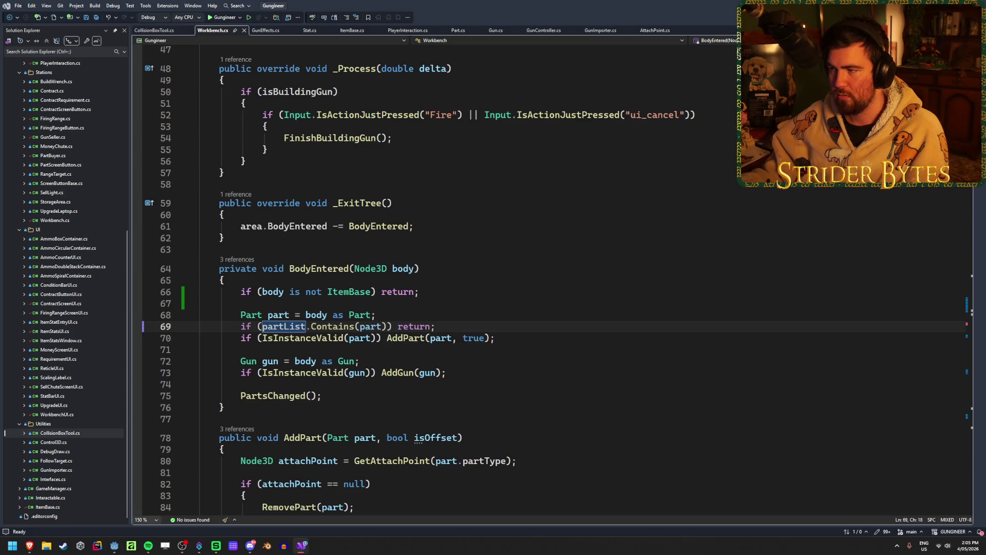
key(alt+Tab)
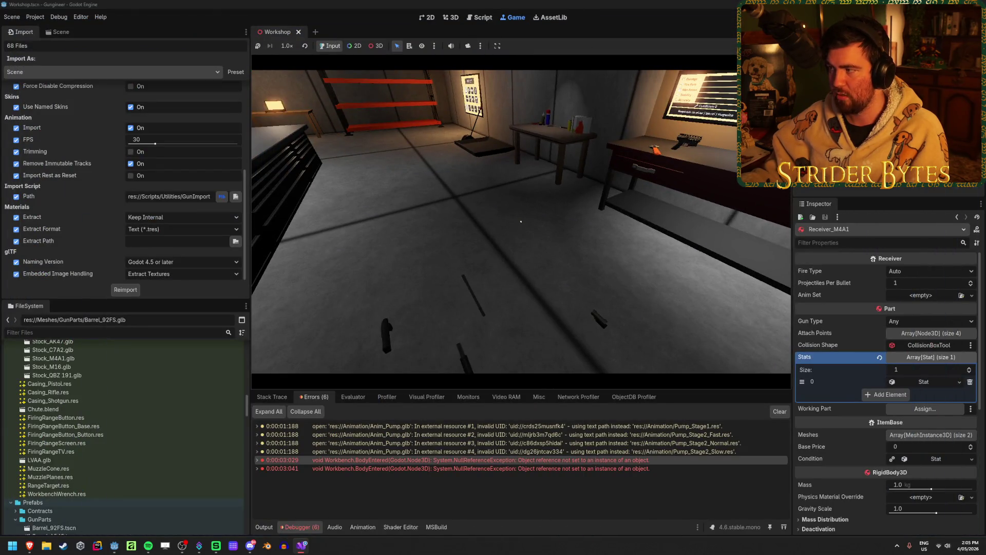
key(alt+Tab)
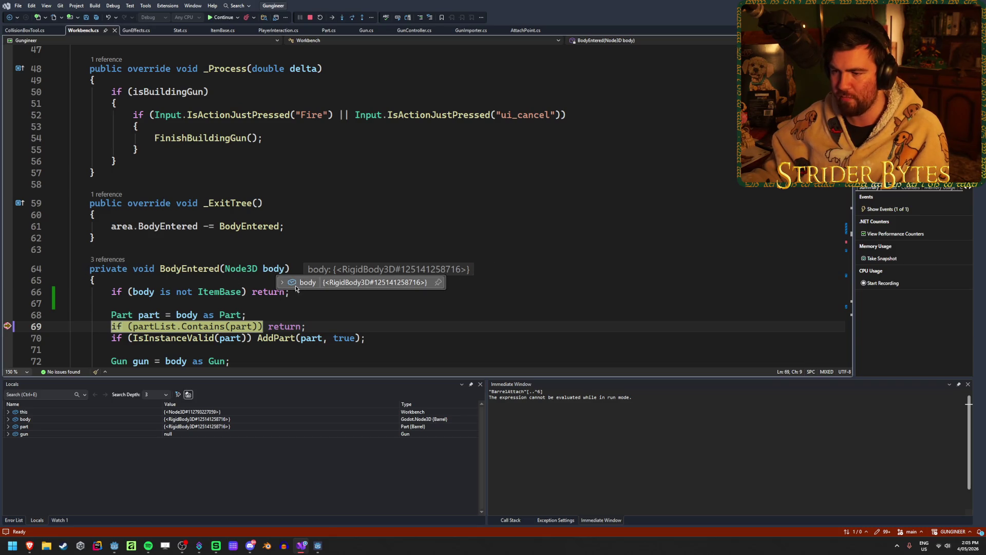
Step: Inspect the body value (a Barrel) and step over line 69 to reveal the exception
click(280, 283)
scroll(462, 252, down, 4)
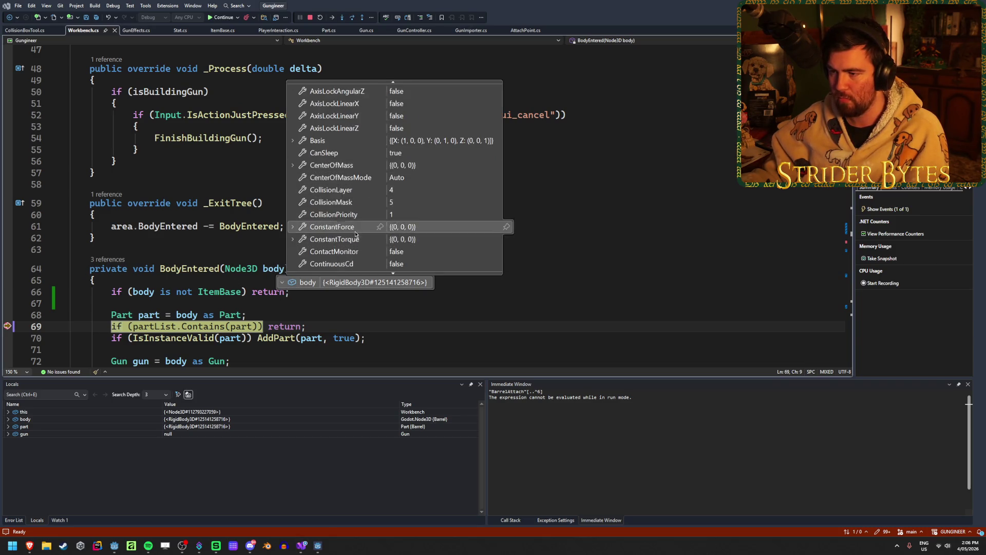
scroll(504, 257, down, 7)
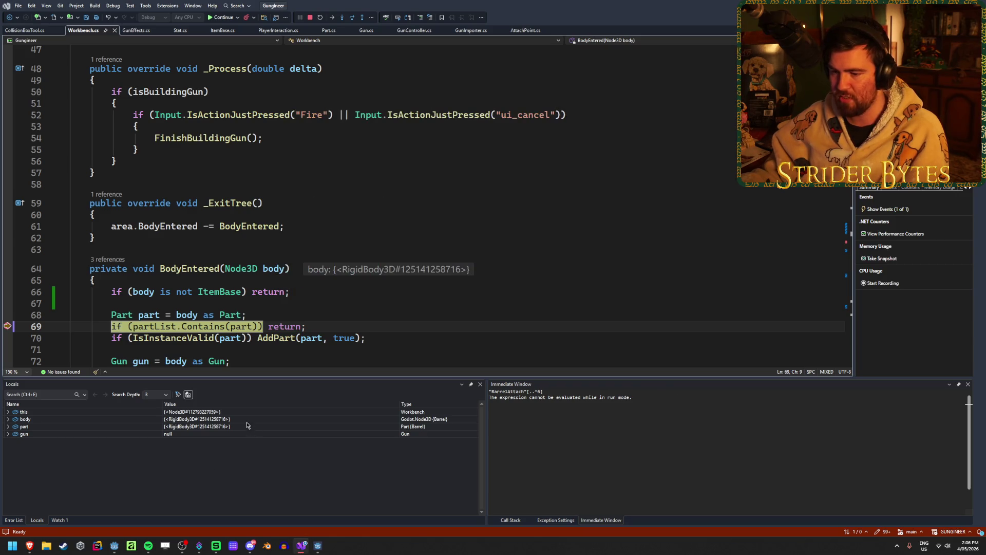
scroll(335, 327, down, 1)
scroll(335, 327, down, 2)
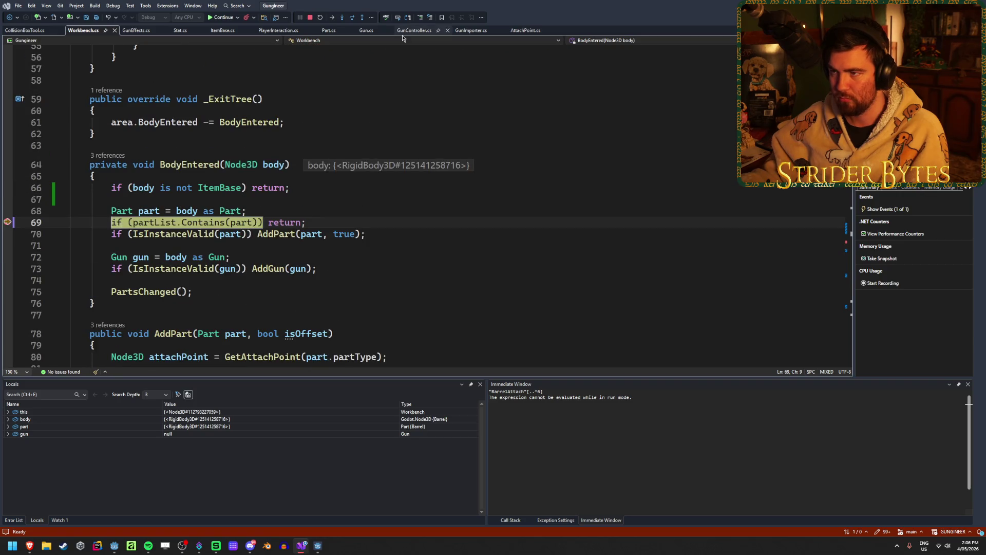
click(354, 21)
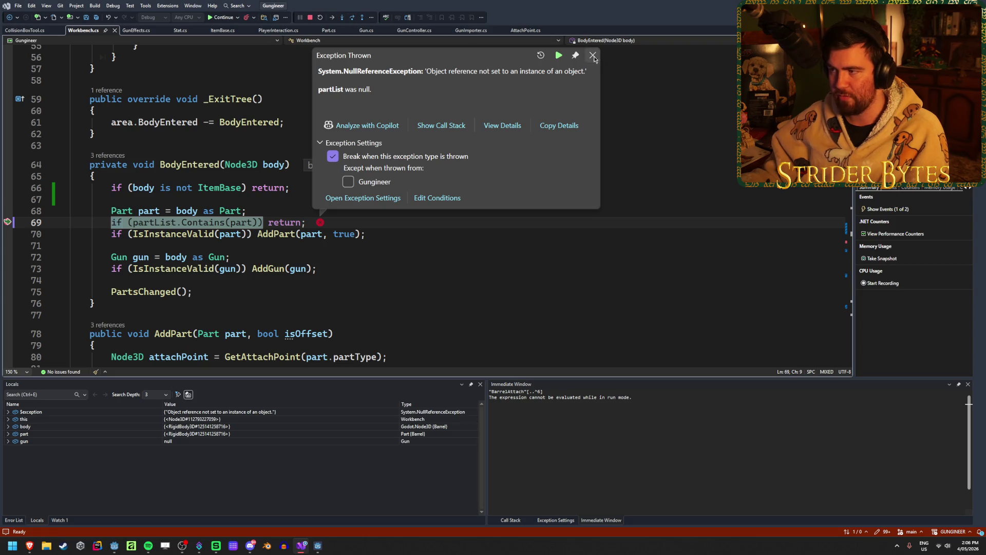
Step: Confirm partList is null, then stop the debugging session
scroll(200, 329, up, 13)
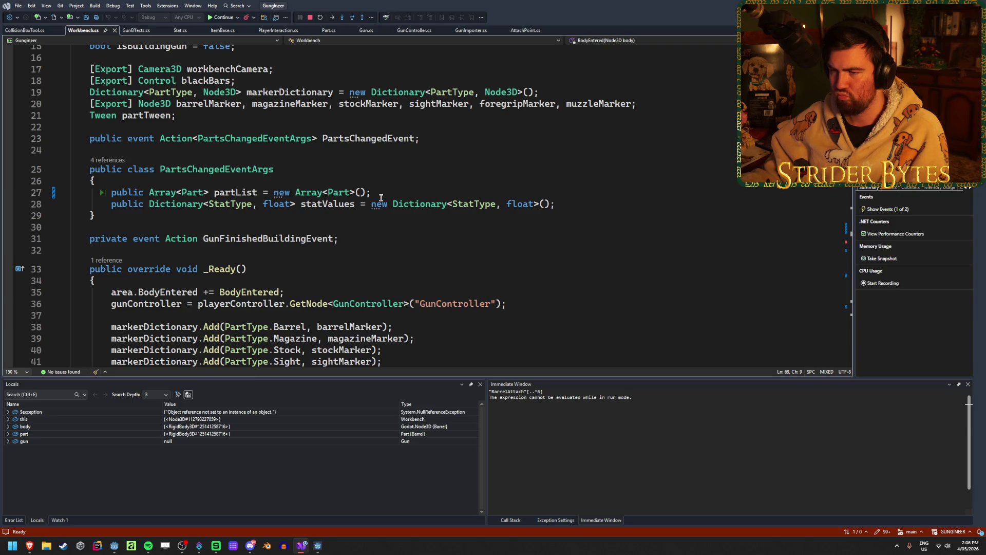
scroll(380, 201, down, 11)
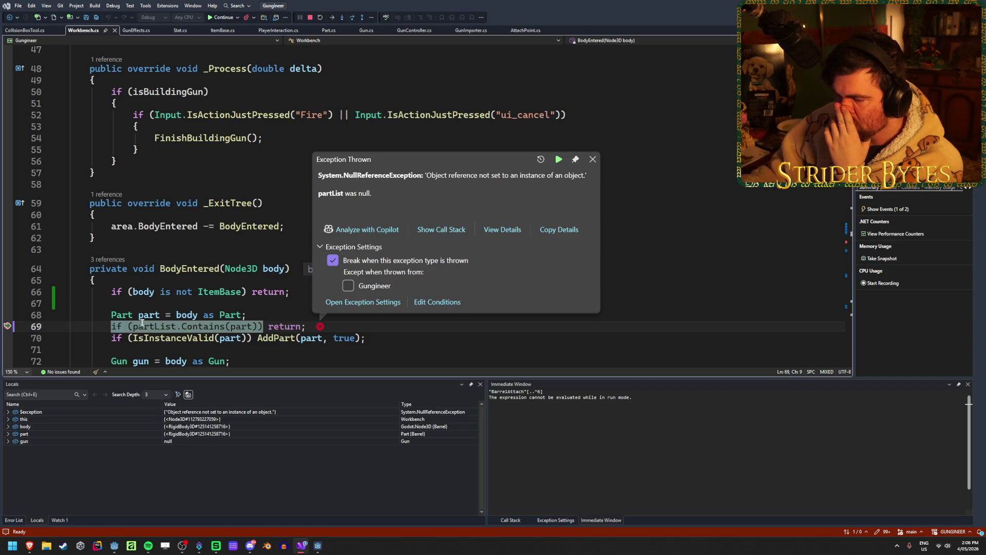
mouse_move(144, 327)
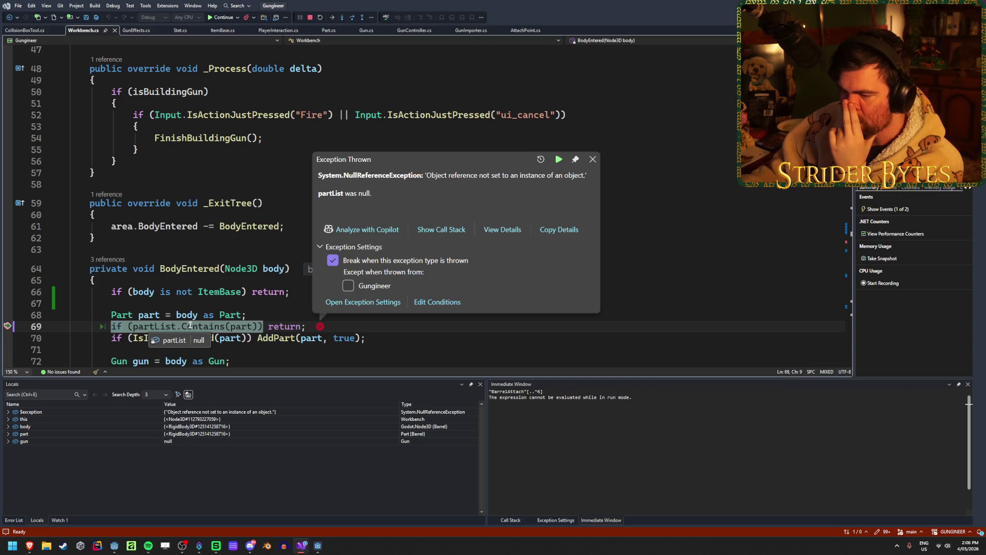
mouse_move(191, 324)
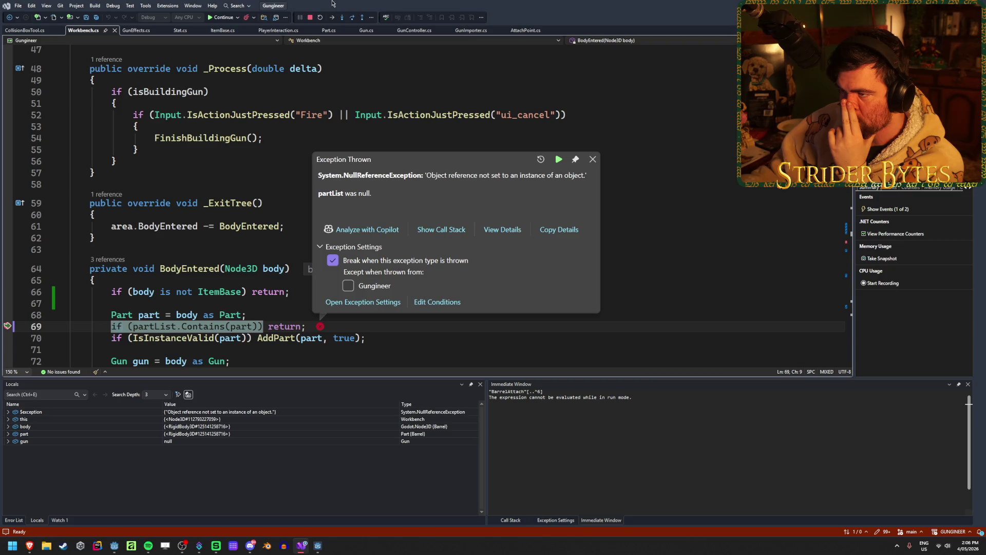
click(311, 17)
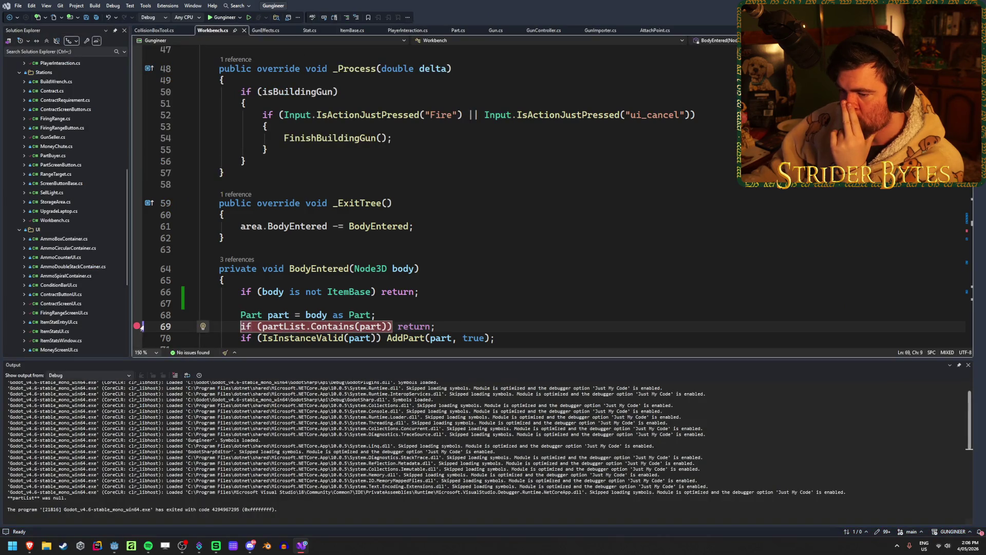
Step: Review the partList declarations, including the one in the event args
scroll(518, 259, up, 9)
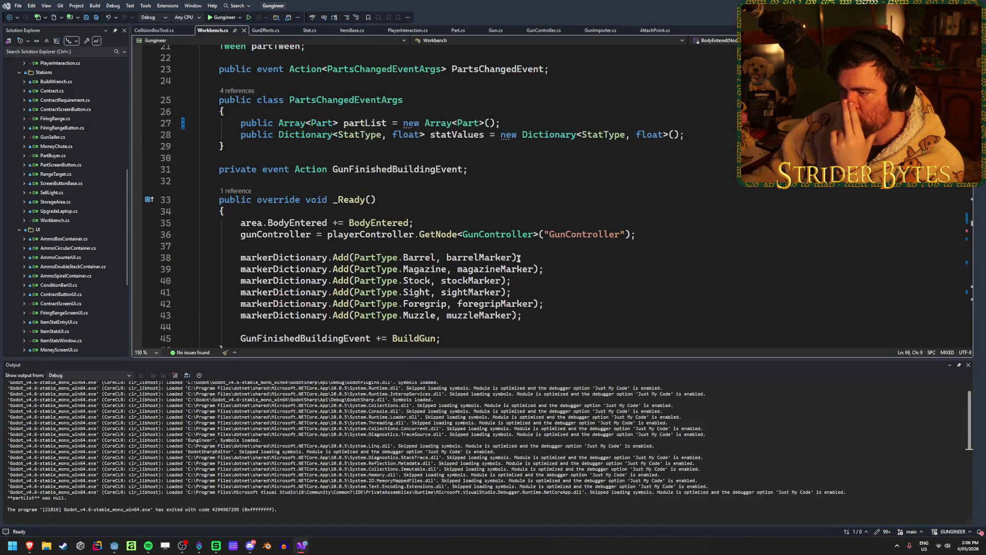
scroll(402, 207, down, 2)
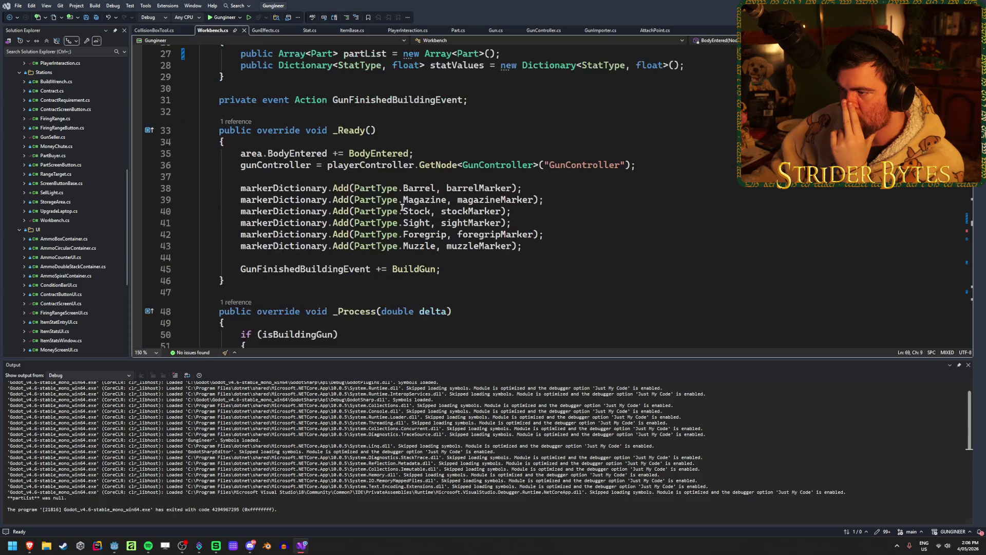
scroll(402, 202, up, 1)
click(365, 88)
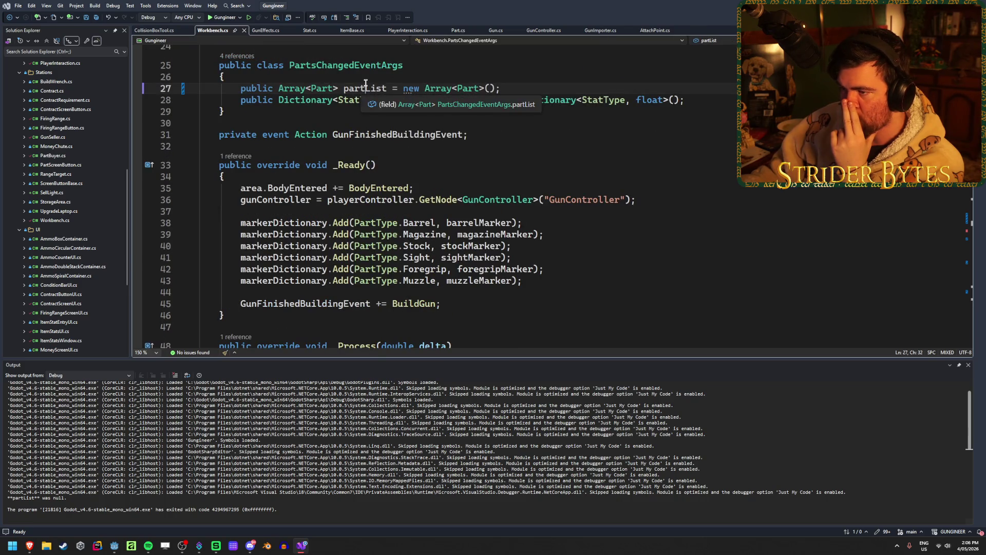
scroll(501, 317, up, 7)
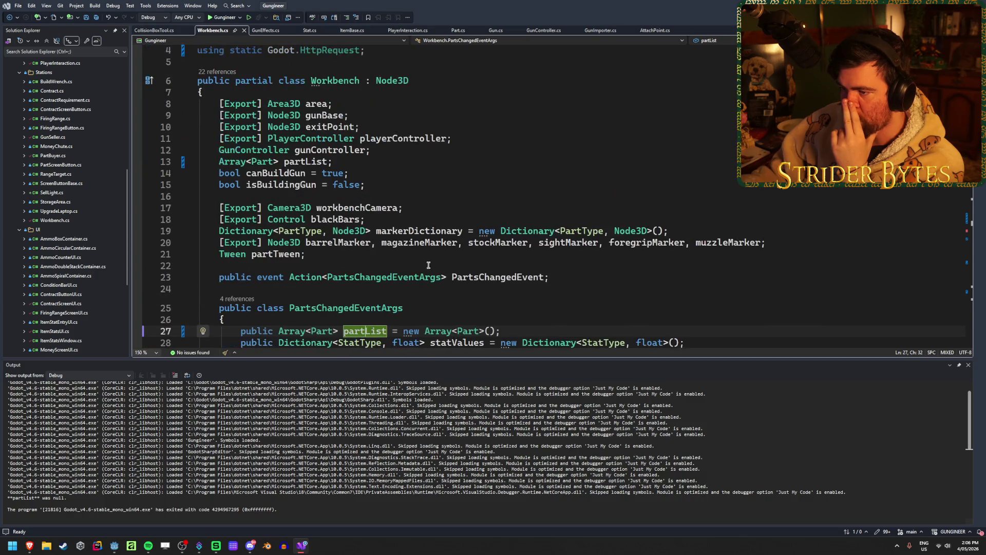
Step: Initialize the partList field on line 13 to new Array<Part>() and save Workbench.cs
click(285, 161)
click(329, 161)
text(= new)
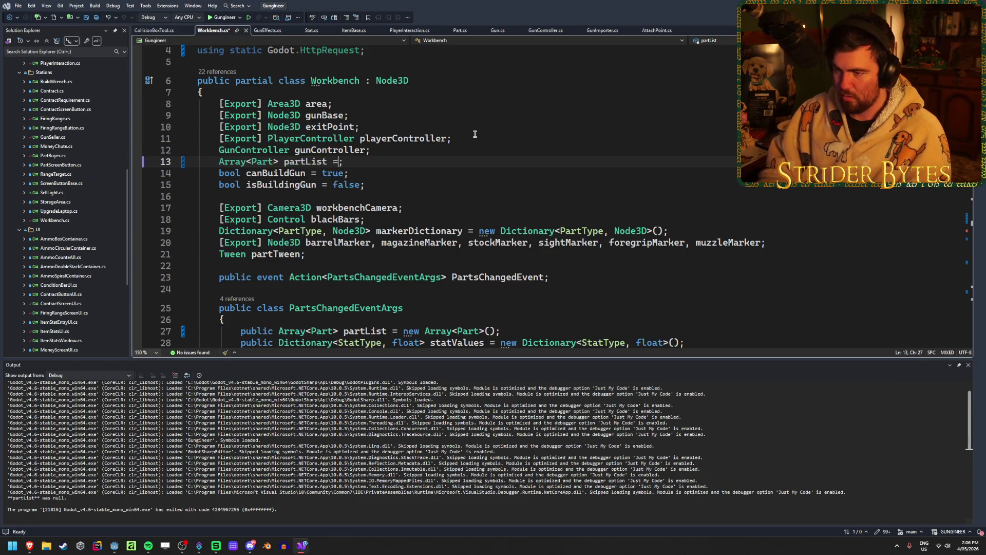
text( Array)
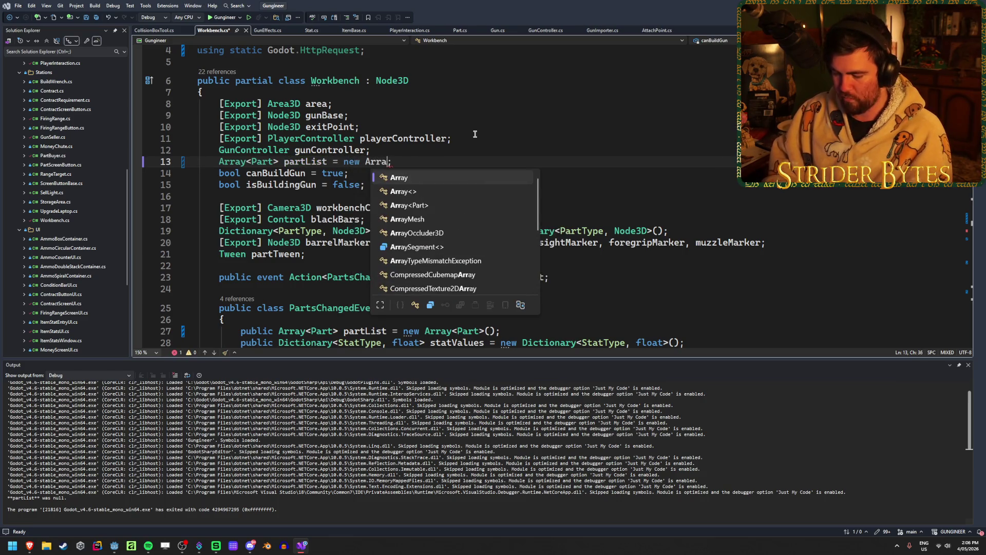
text(<Part>())
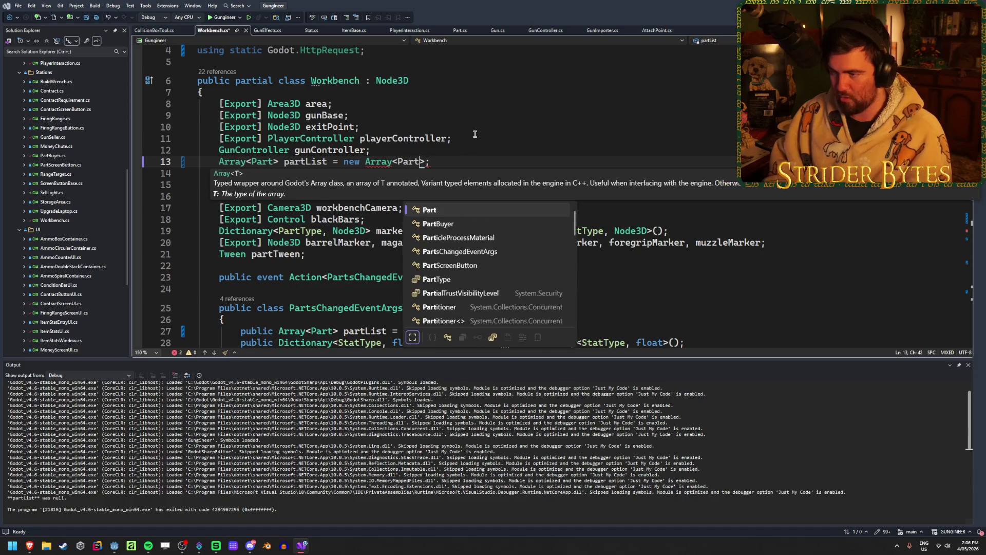
key(ctrl+s)
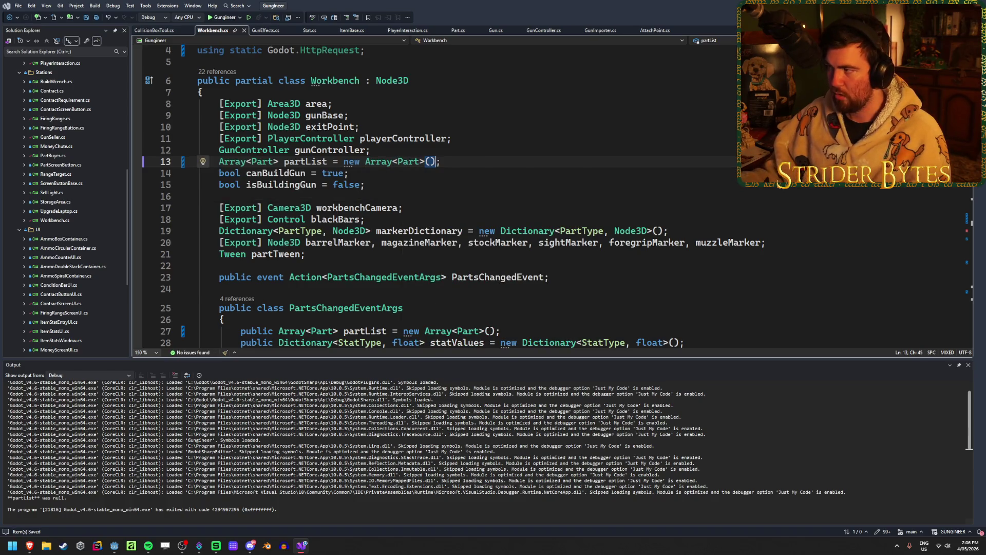
key(alt+Tab)
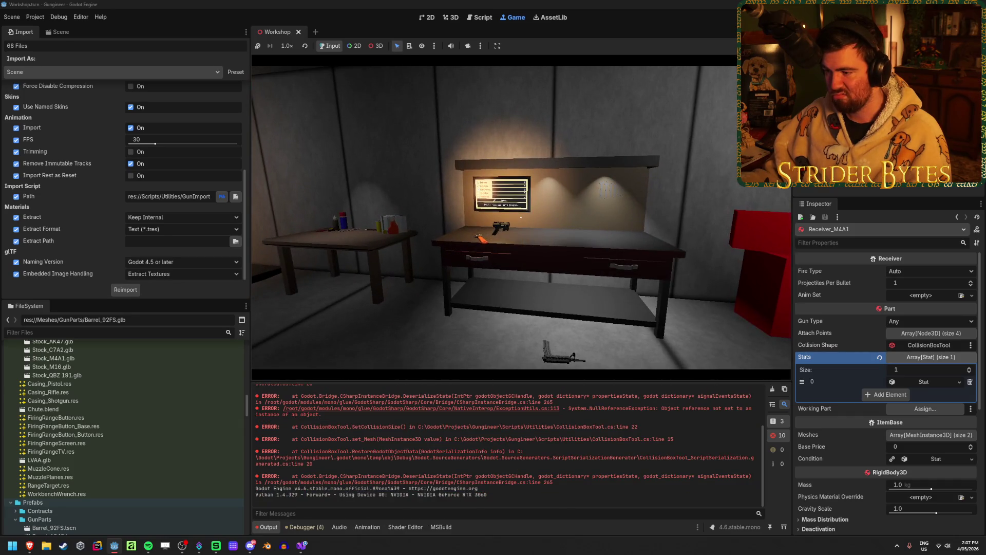
Step: Walk the player up to the workbench's stats monitor, then stop the game with F8
key(w)
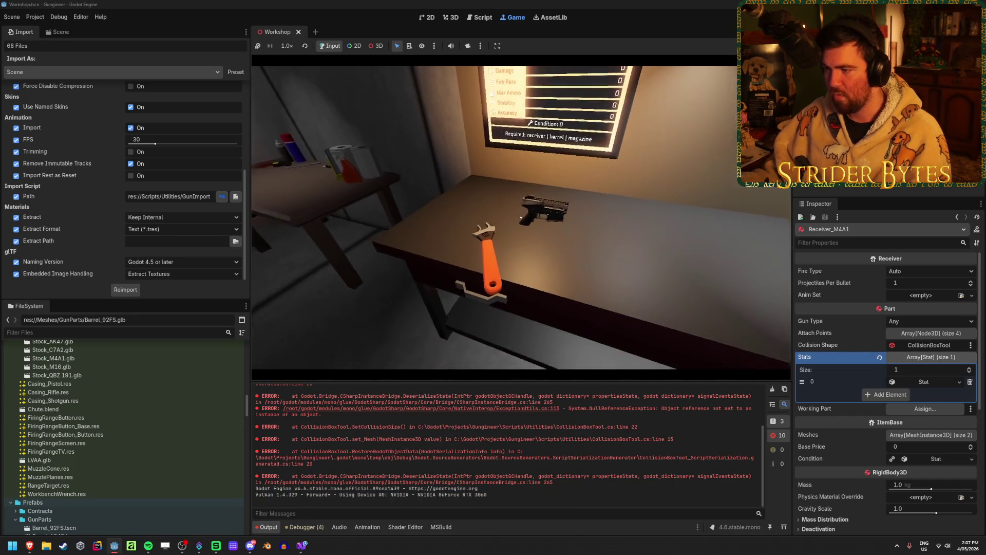
key(w)
key(F8)
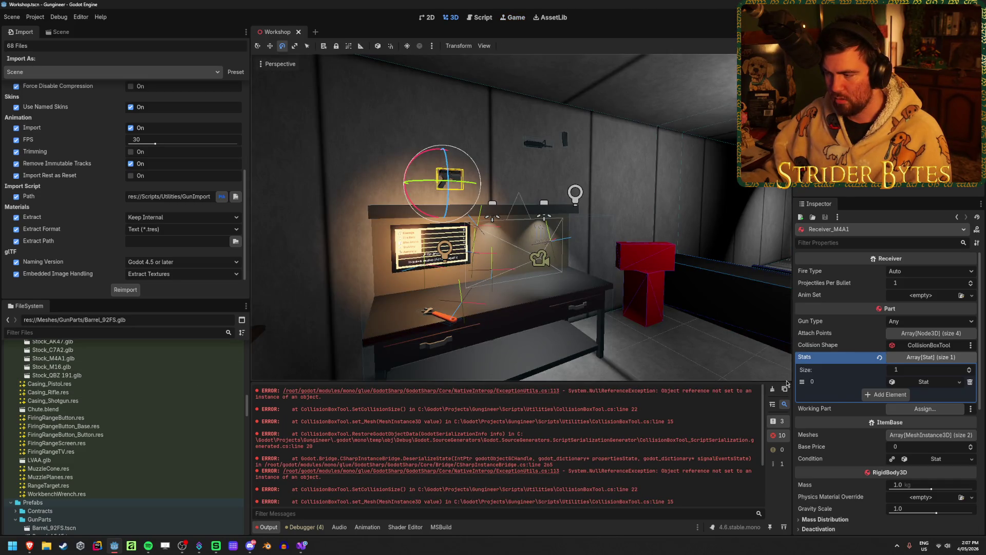
Step: Close the build output panel and show the Workshop scene's node tree in Godot
click(301, 545)
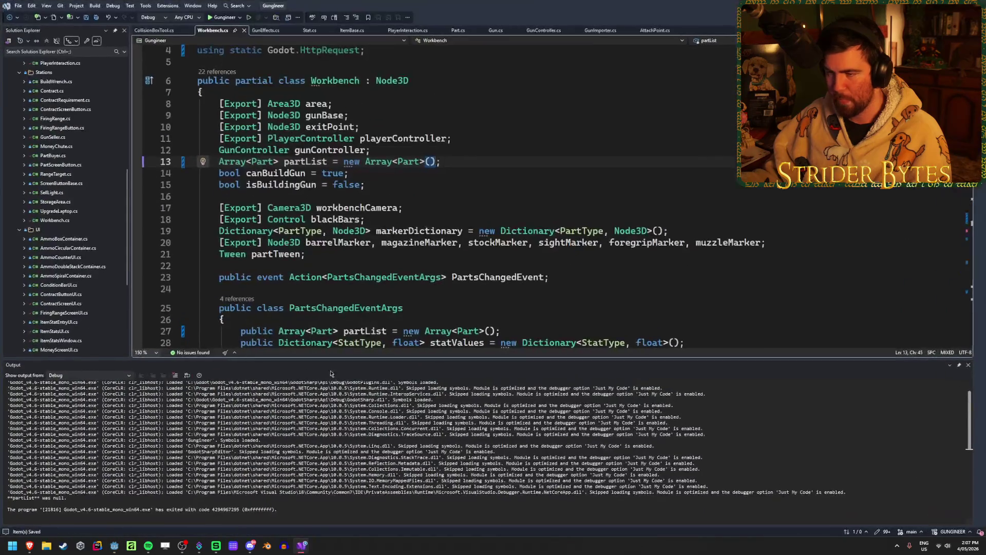
click(968, 366)
key(alt+Tab)
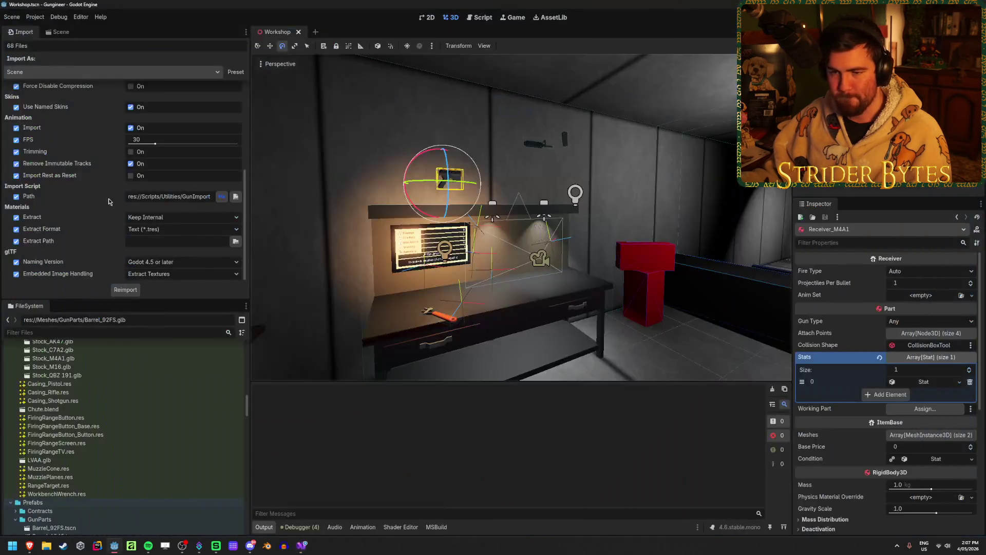
click(60, 31)
Step: Inspect the Receiver_M4A1 collision layer and mask settings
click(79, 181)
scroll(853, 334, down, 3)
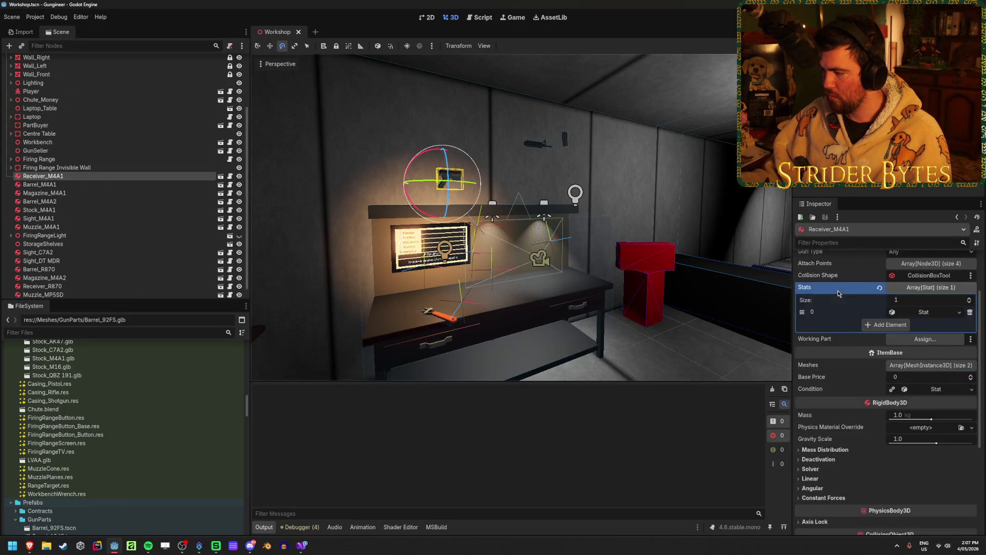
click(813, 487)
scroll(833, 429, down, 2)
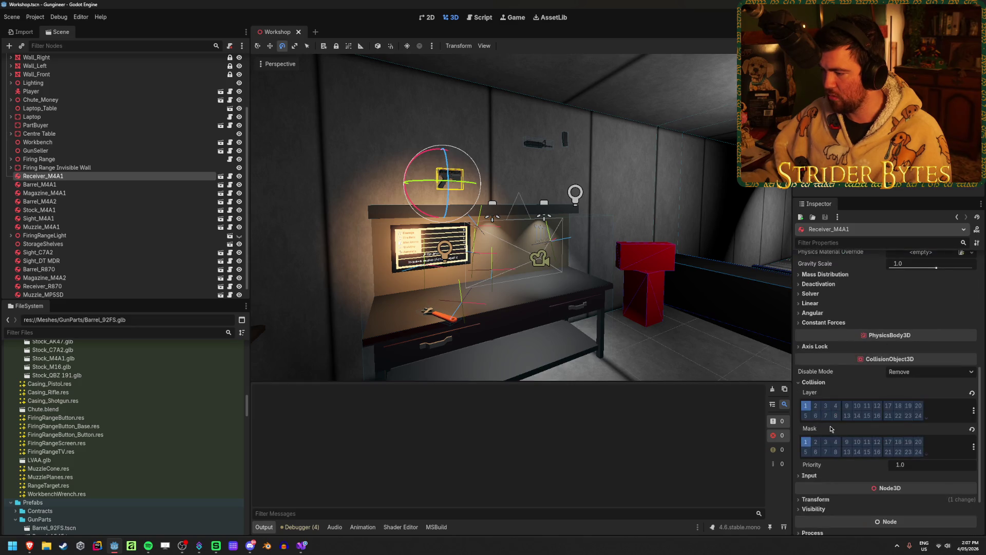
click(816, 383)
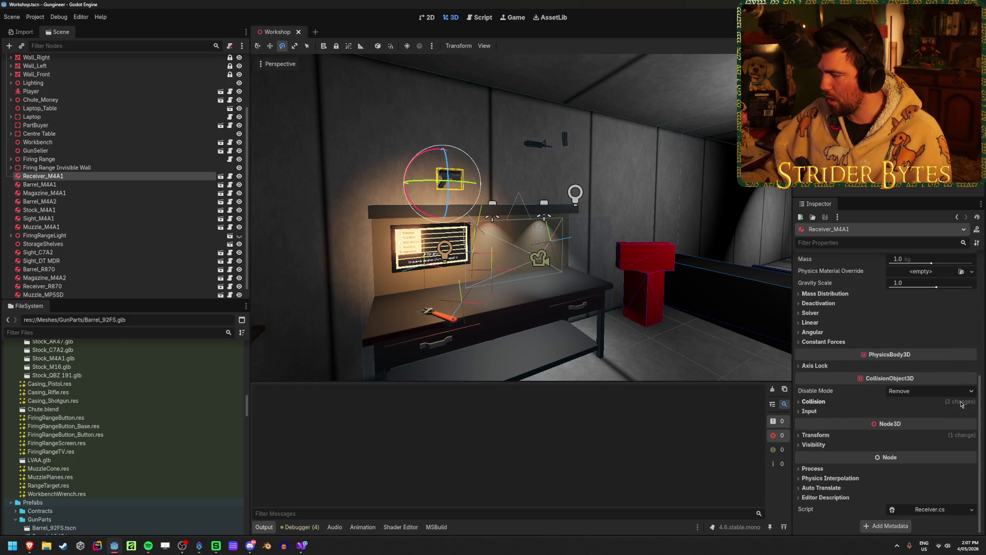
click(961, 404)
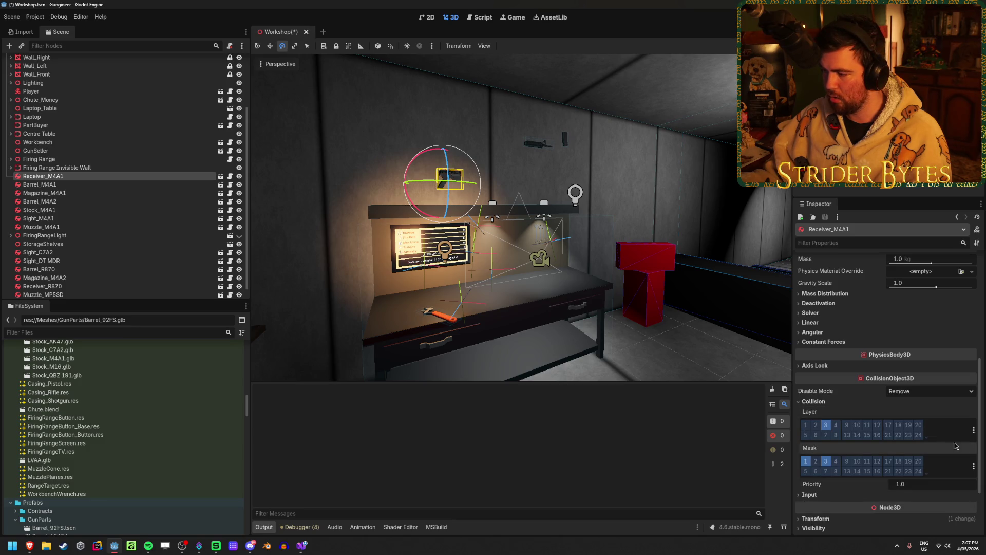
Step: Check the Barrel_M4A1 collision settings and save the Workshop scene
click(40, 184)
scroll(875, 419, down, 5)
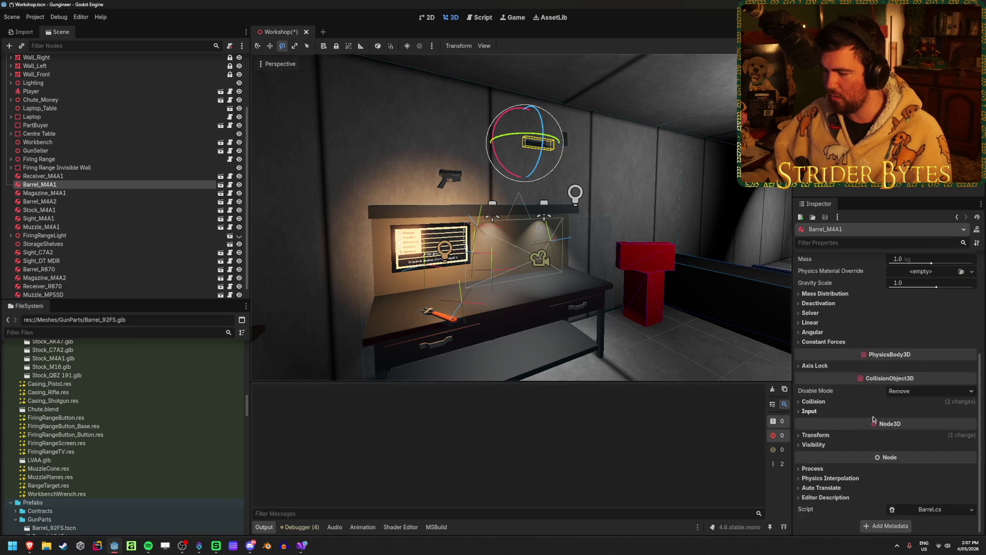
click(826, 402)
click(972, 413)
click(972, 448)
key(ctrl+s)
Step: Check the Magazine_M4A1 collision settings, then rebuild and run the game
click(52, 194)
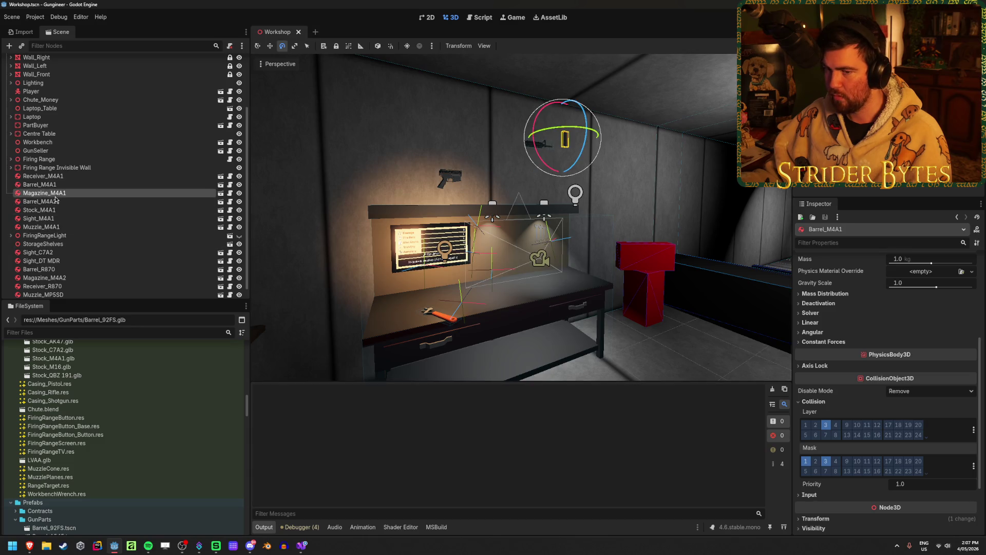
scroll(828, 438, down, 5)
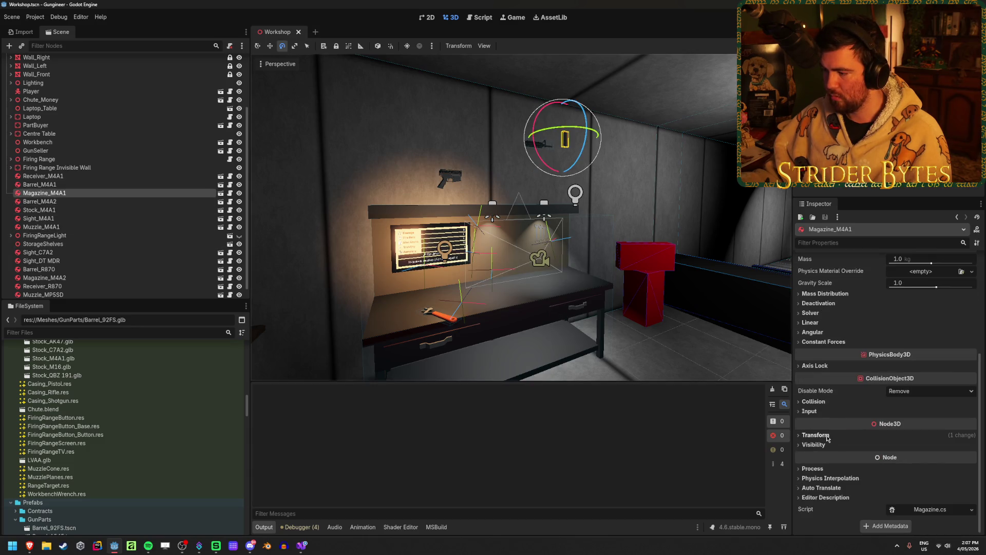
click(819, 402)
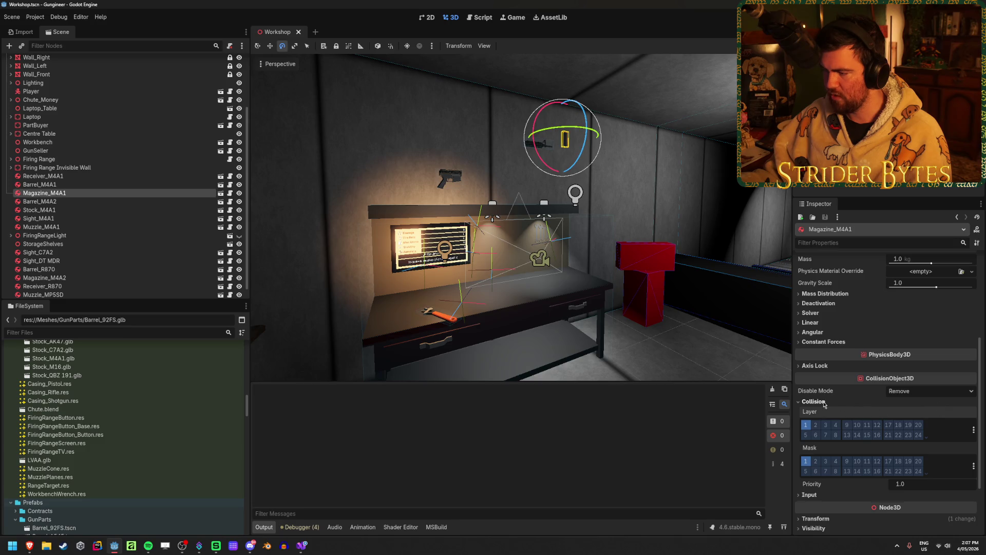
click(823, 402)
key(F5)
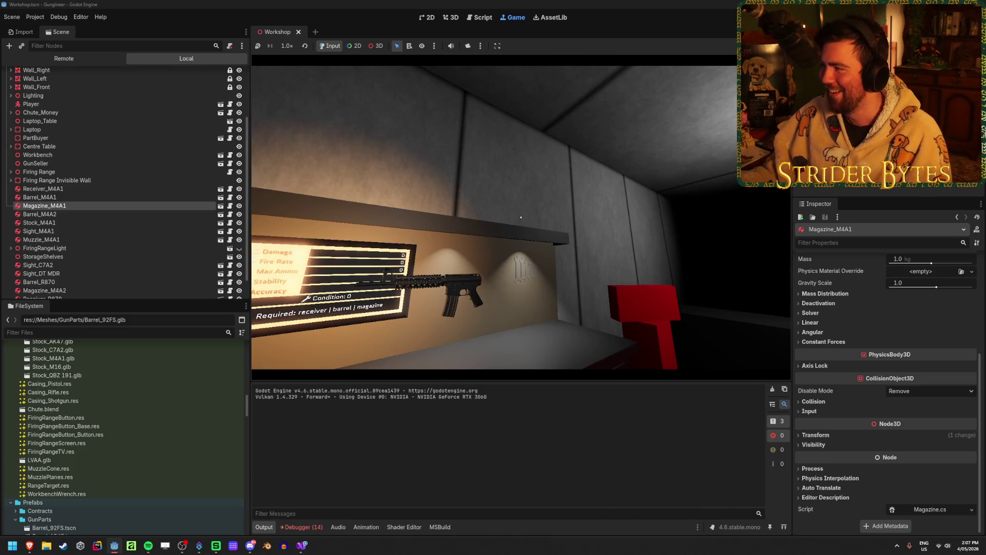
Step: Stop the game and review the 14 GetPartsStats null-reference errors in the Debugger
key(F8)
click(303, 527)
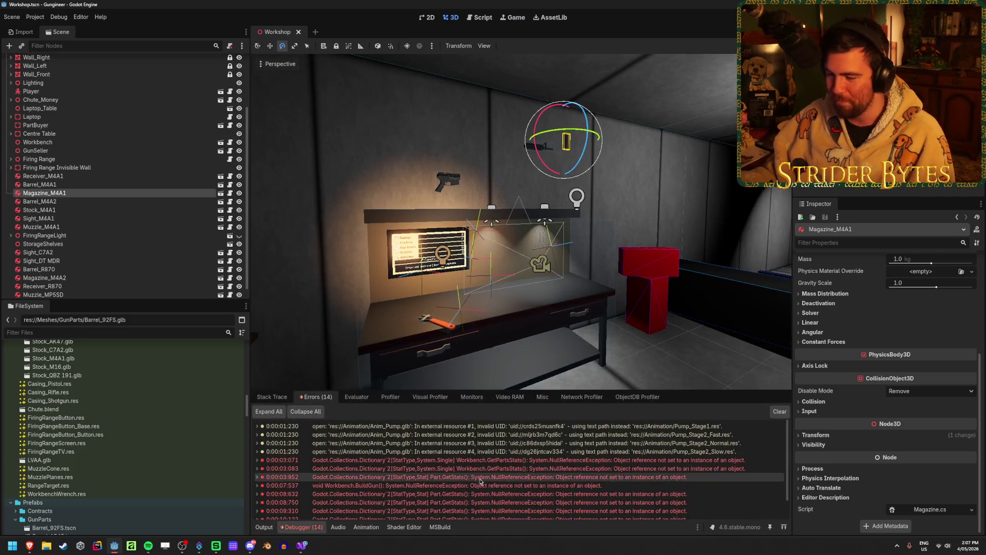
scroll(493, 469, down, 1)
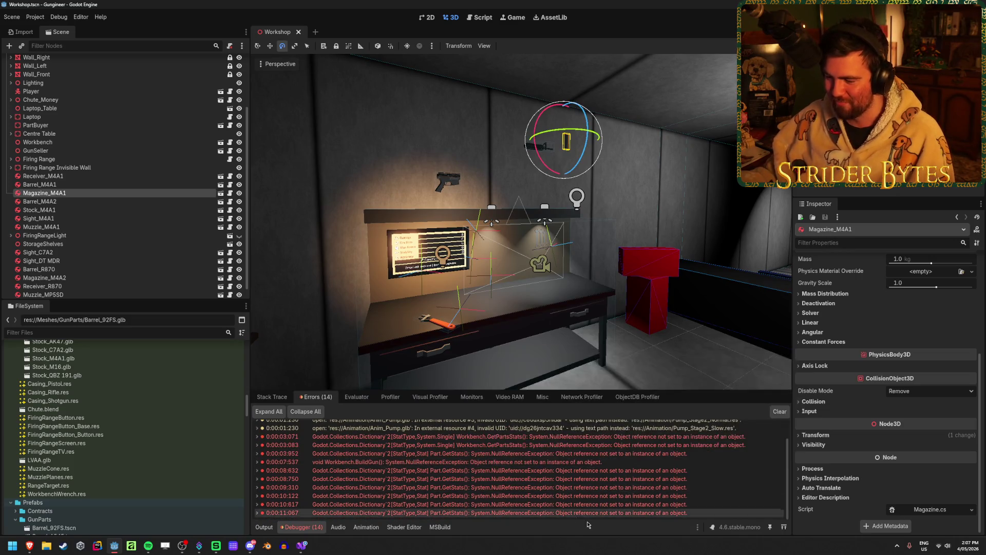
mouse_move(482, 476)
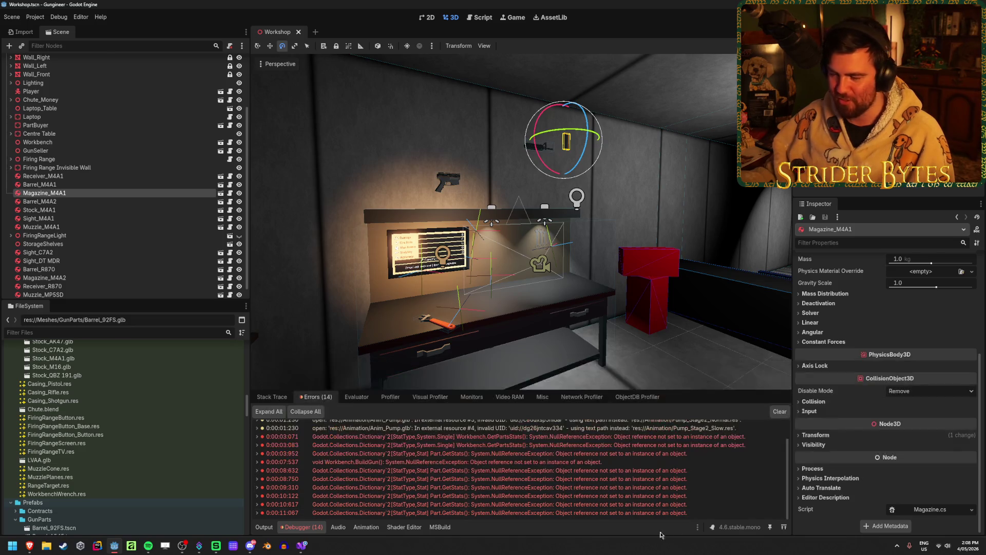
key(alt+Tab)
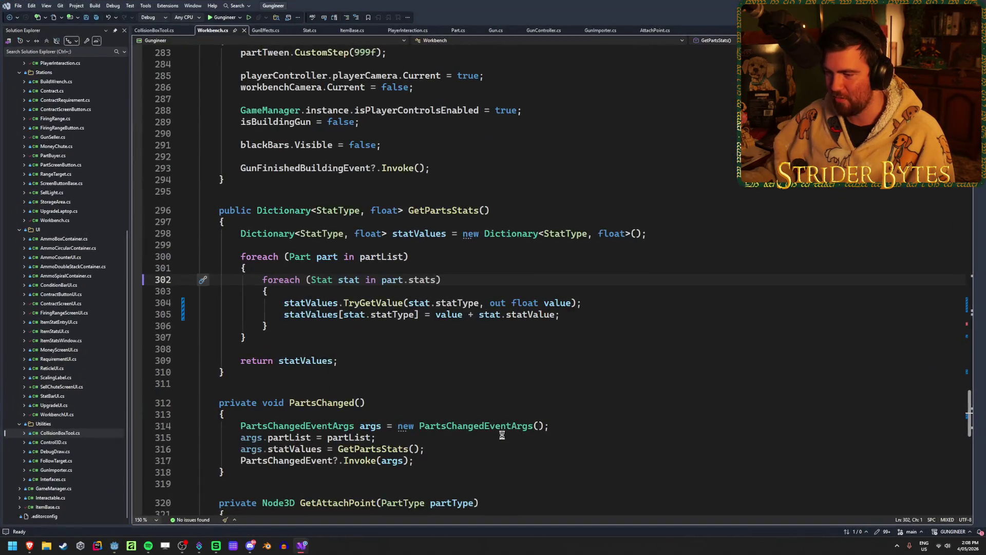
Step: Inspect the part, stats and statValues variables in GetPartsStats' loop
click(391, 281)
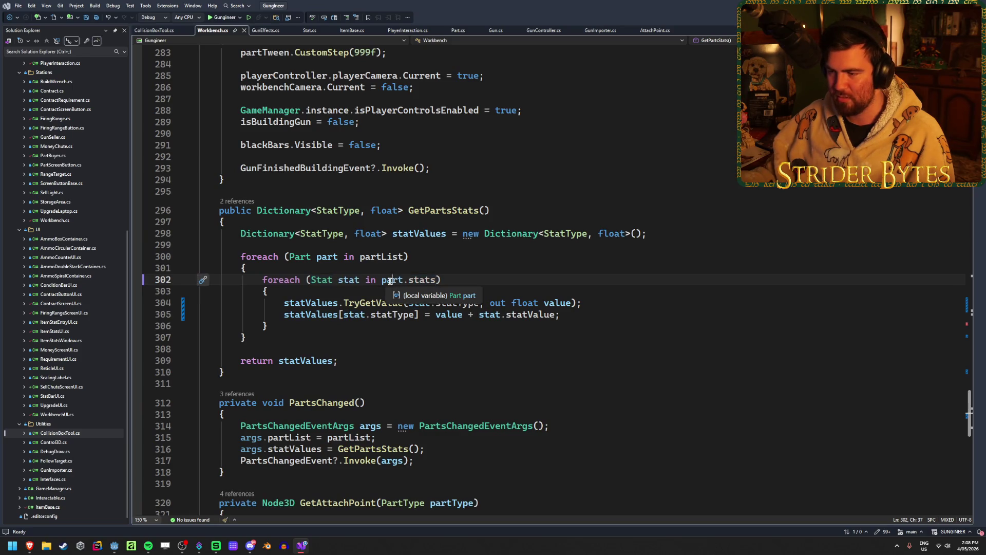
click(423, 280)
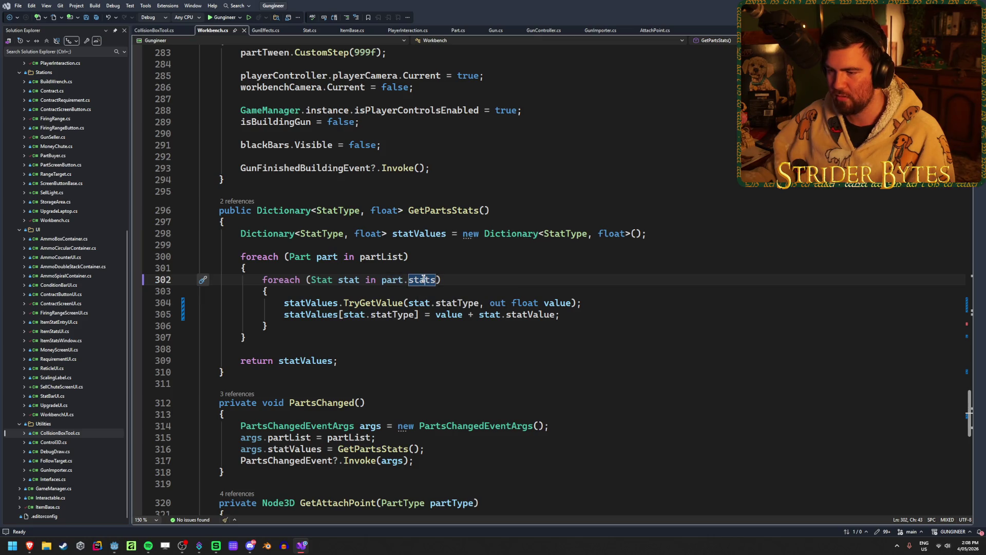
click(308, 315)
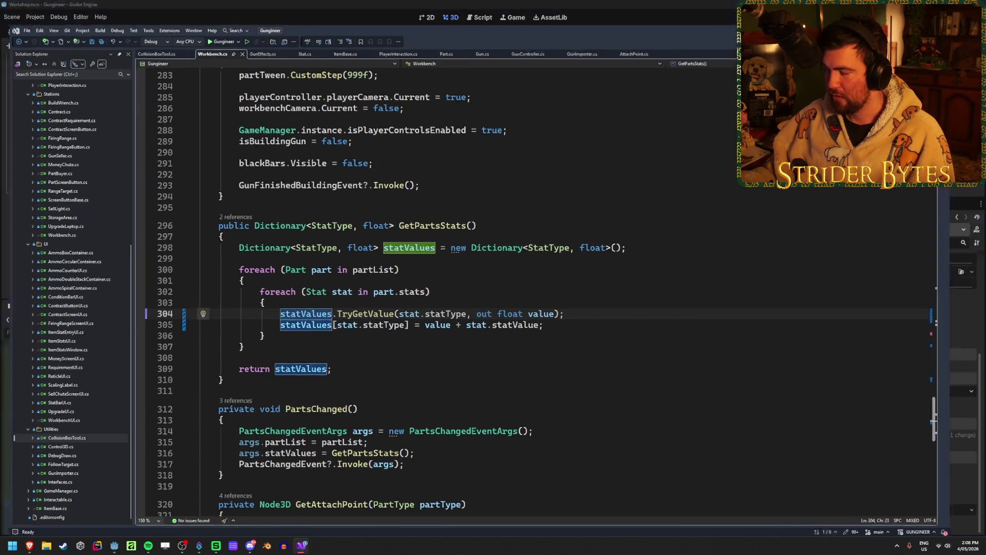
key(alt+Tab)
key(alt+Tab)
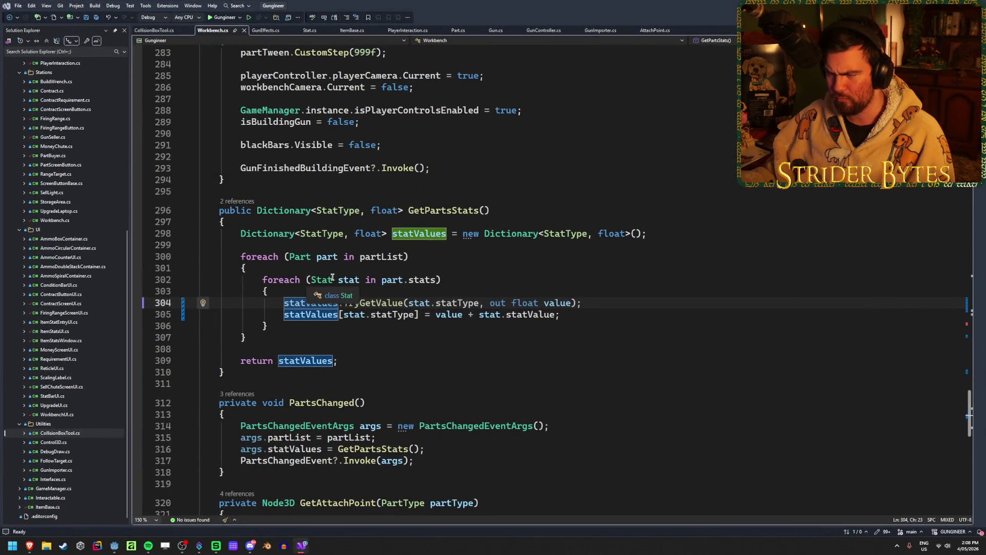
Step: Break on line 302 and continue until the Barrel part throws a NullReferenceException, then stop debugging
click(283, 279)
click(137, 280)
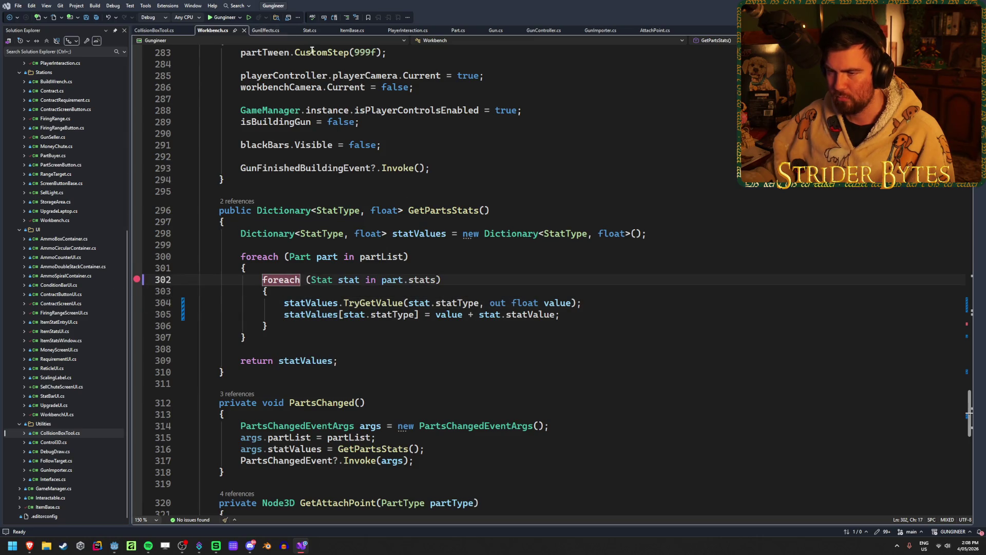
click(225, 18)
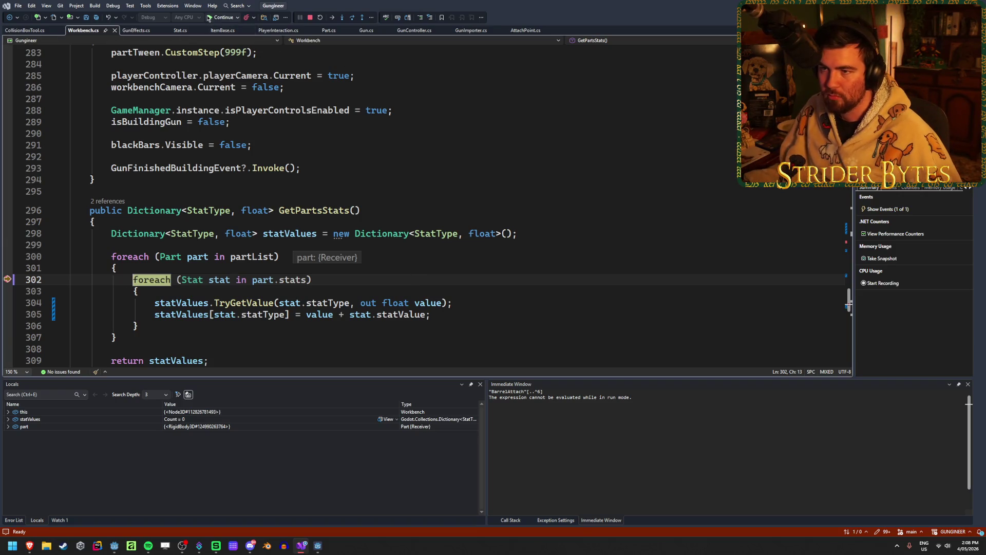
click(221, 19)
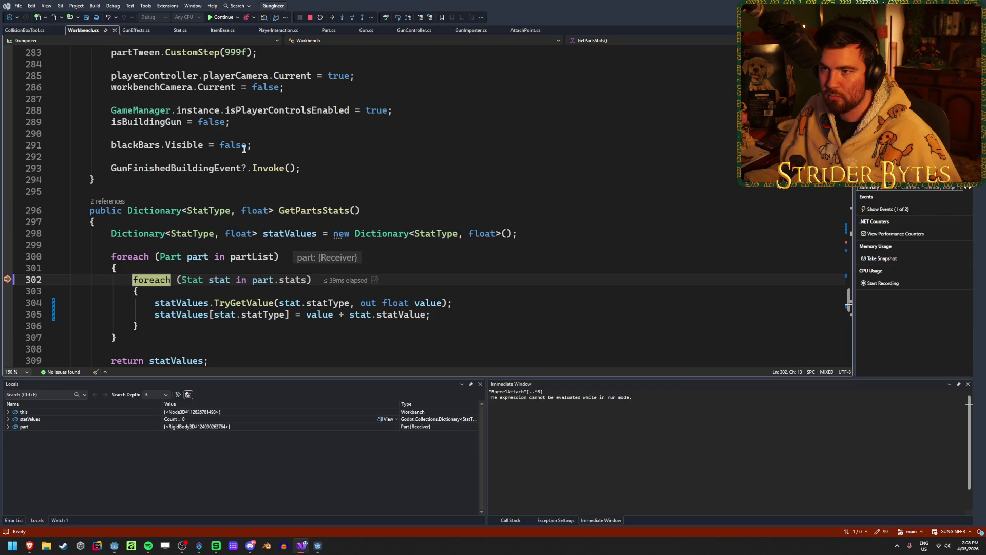
click(217, 19)
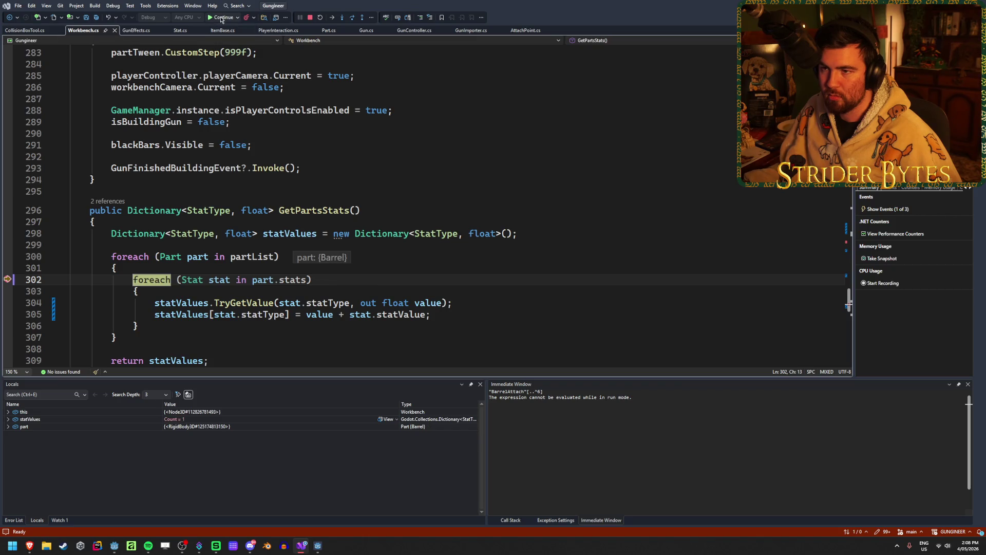
click(221, 19)
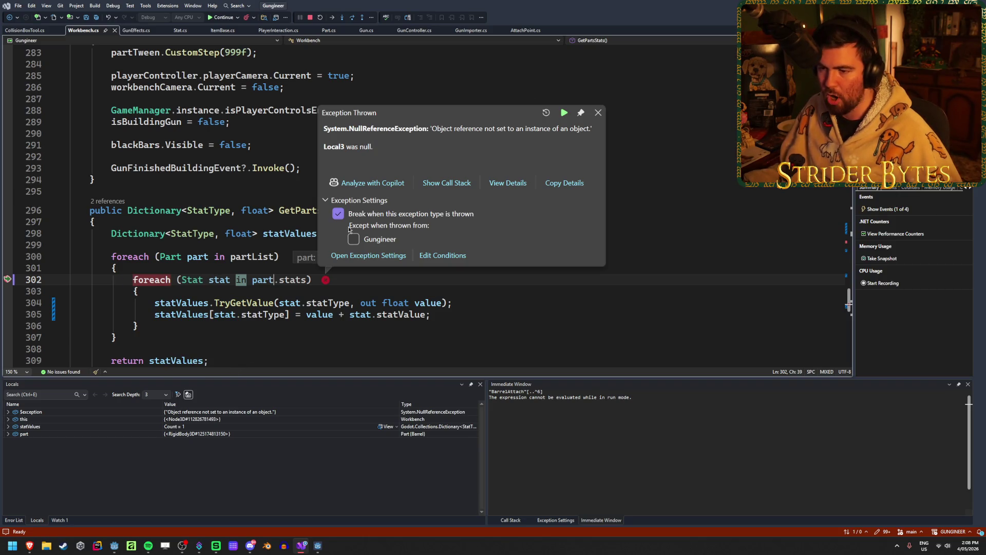
click(307, 18)
key(alt+Tab)
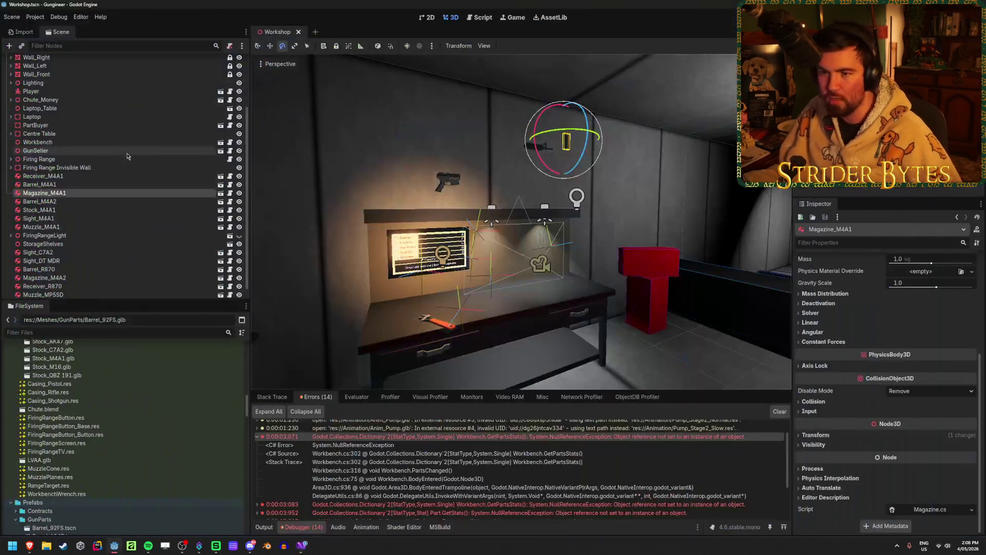
Step: Check the M4A1 parts' stats and give Barrel_M4A1 and Magazine_M4A1 empty Stats arrays
key(Down)
key(Down)
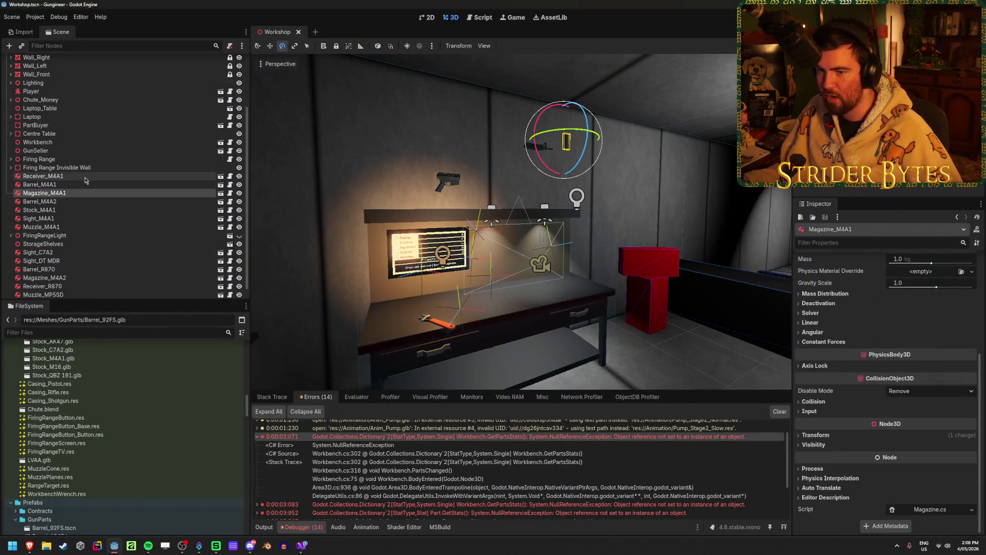
click(86, 176)
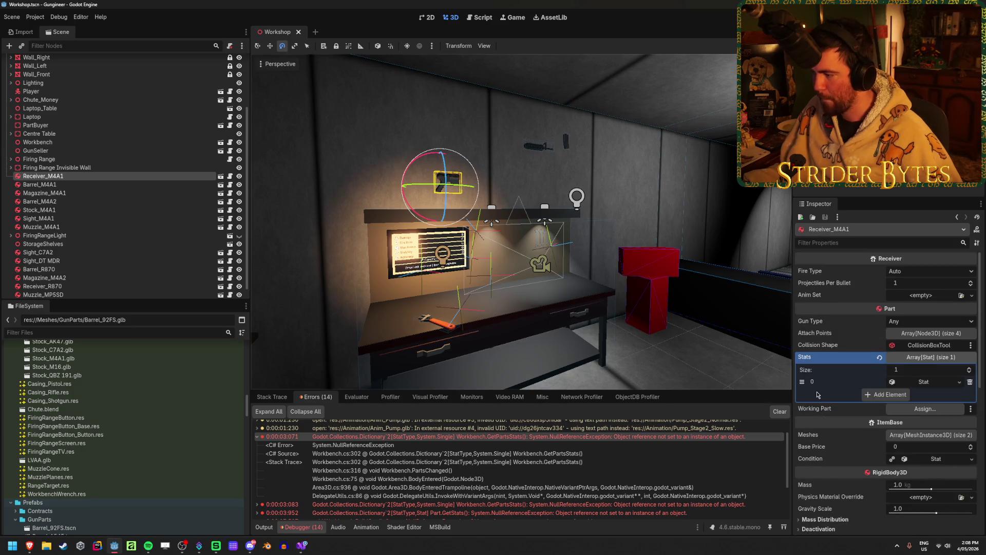
click(195, 185)
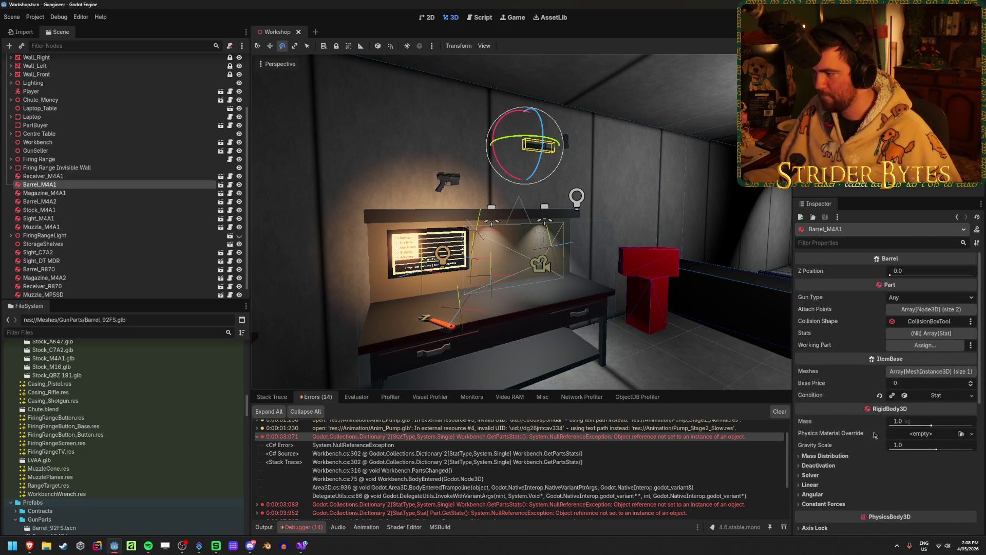
click(927, 332)
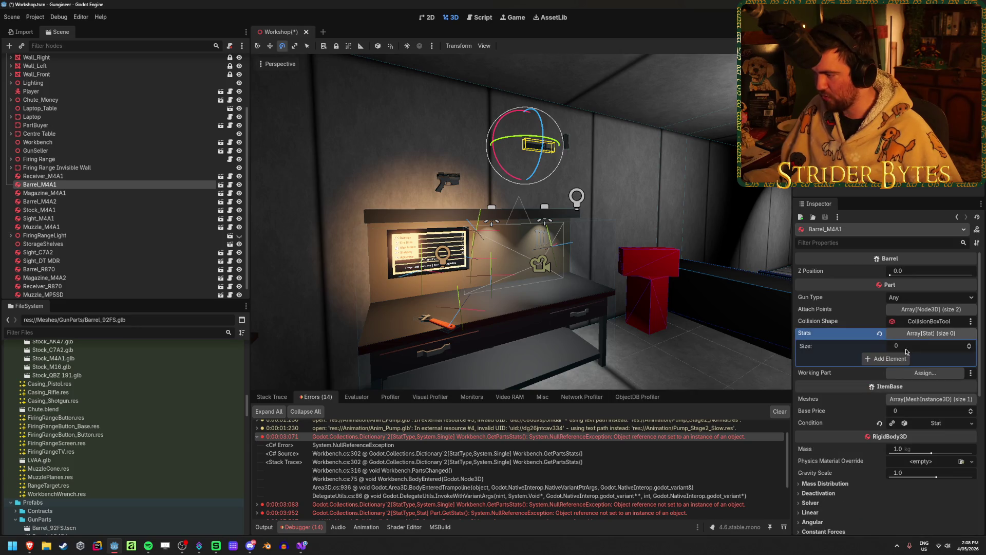
click(80, 194)
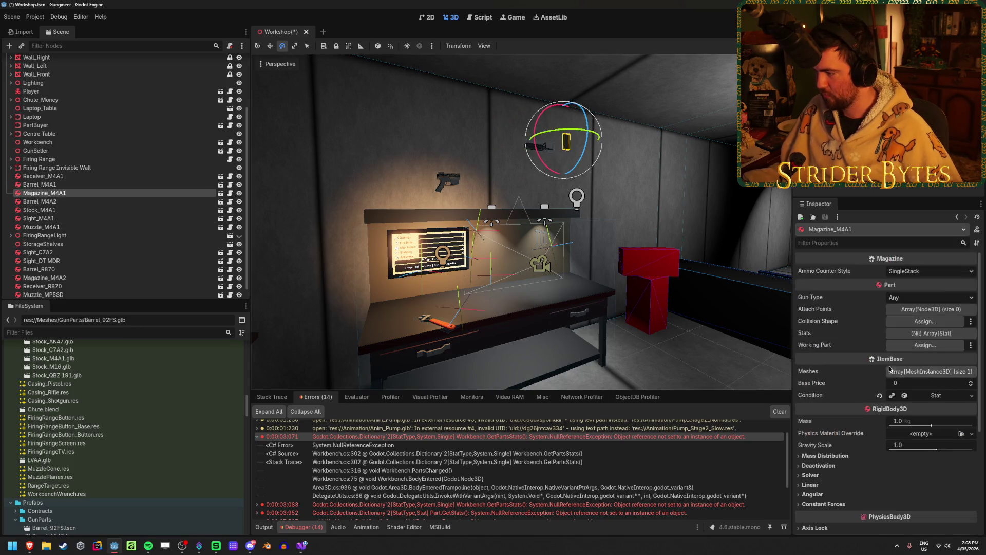
click(927, 333)
Step: Save the Workshop scene, rebuild and run the project, then stop the game
key(ctrl+s)
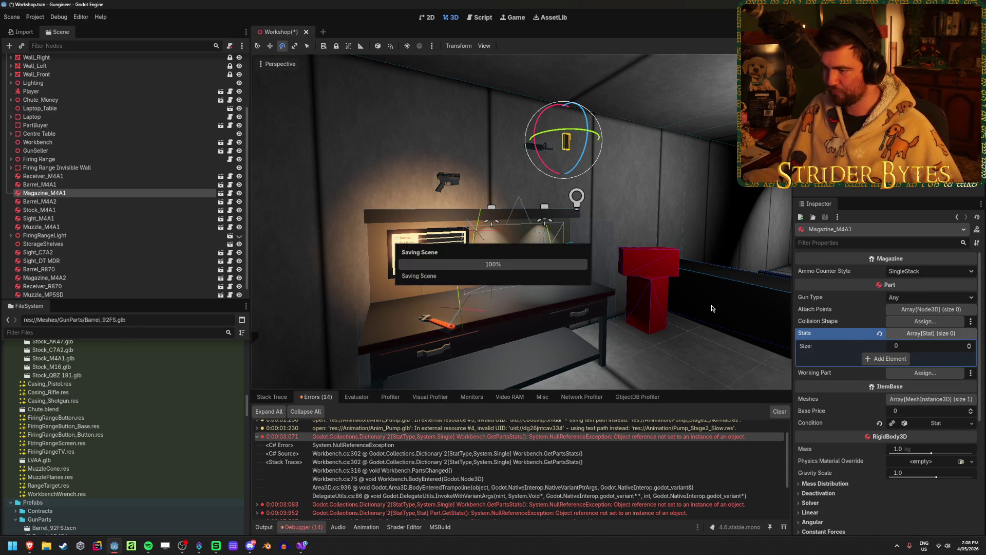
key(F5)
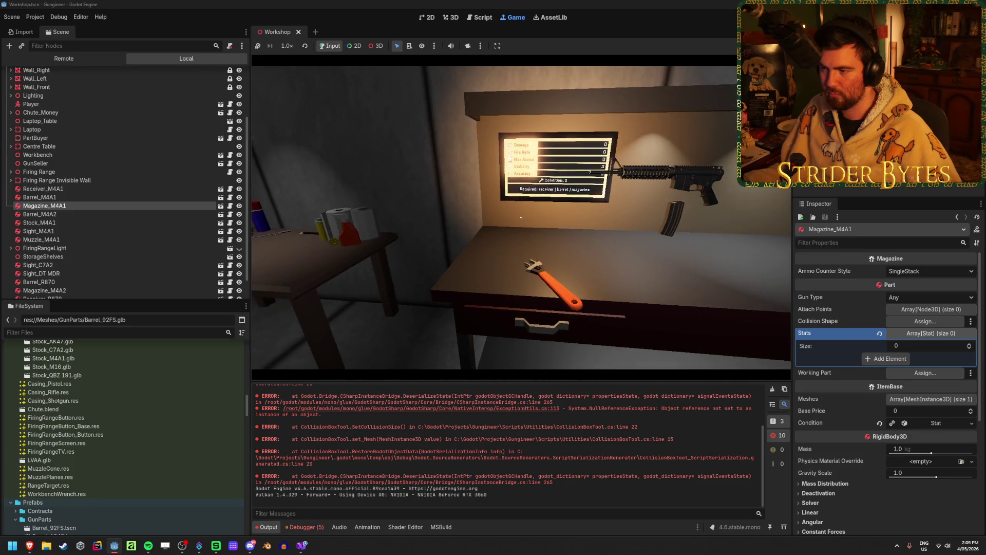
key(F8)
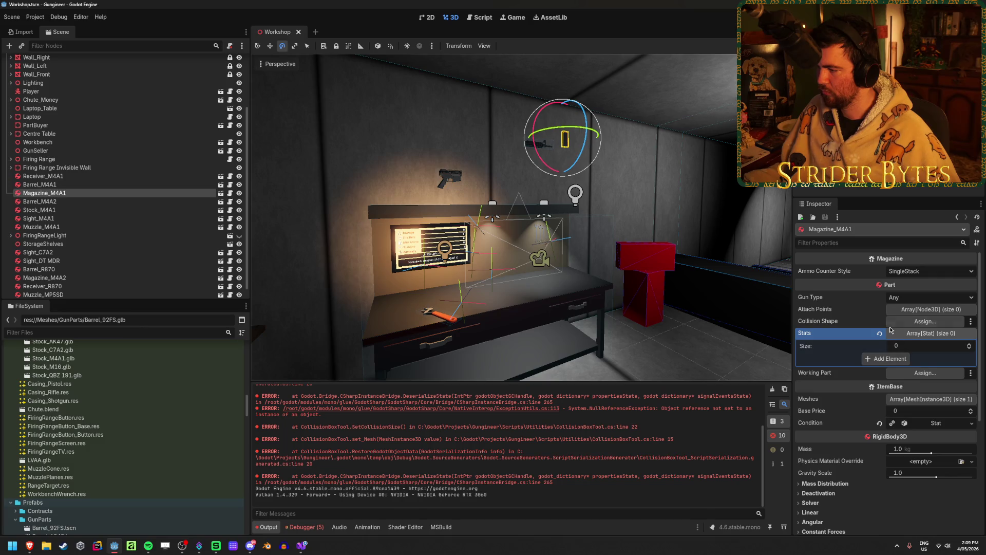
Step: Add a new MaxAmmo Stat with value 30 to Magazine_M4A1's Stats and save
click(904, 359)
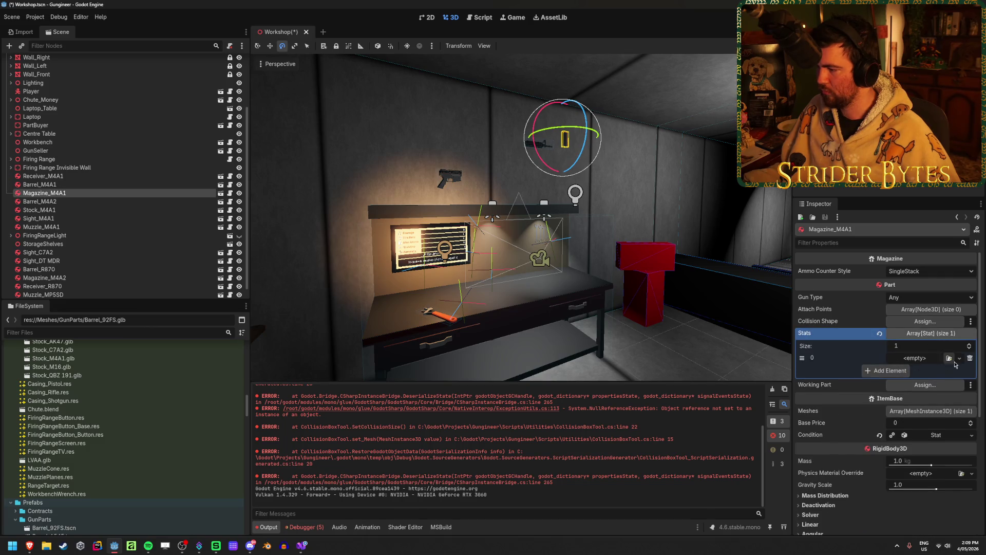
click(958, 359)
click(922, 358)
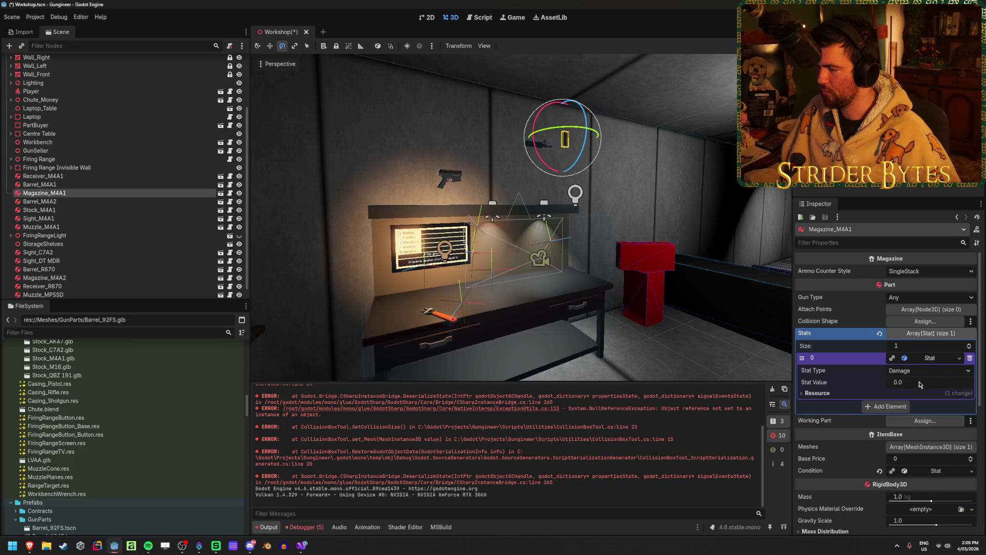
click(919, 370)
text(0)
key(Return)
key(ctrl+s)
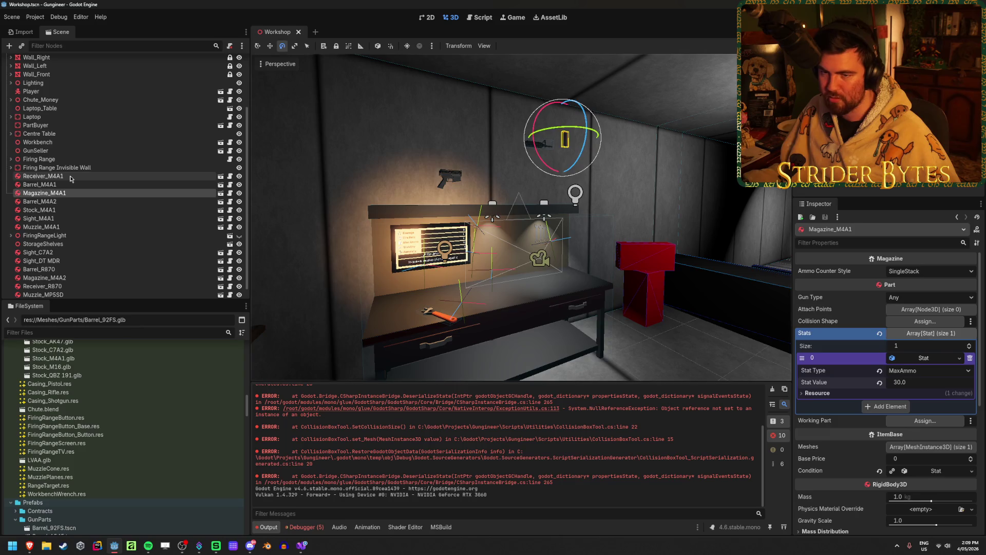
Step: Give Receiver_M4A1 Damage 2 and a second FireRate 12 stat, then test-run and stop the game
click(71, 178)
click(938, 386)
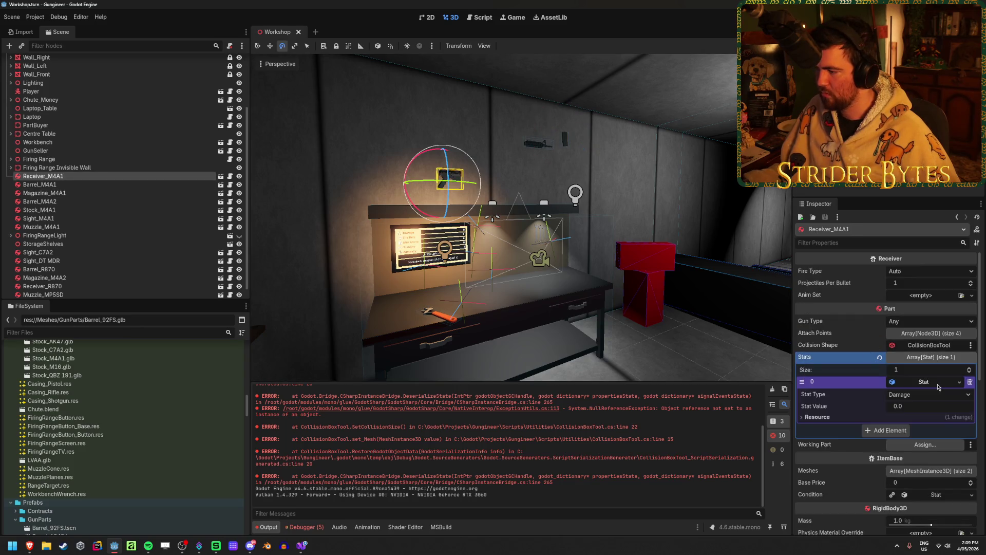
text(2)
key(Return)
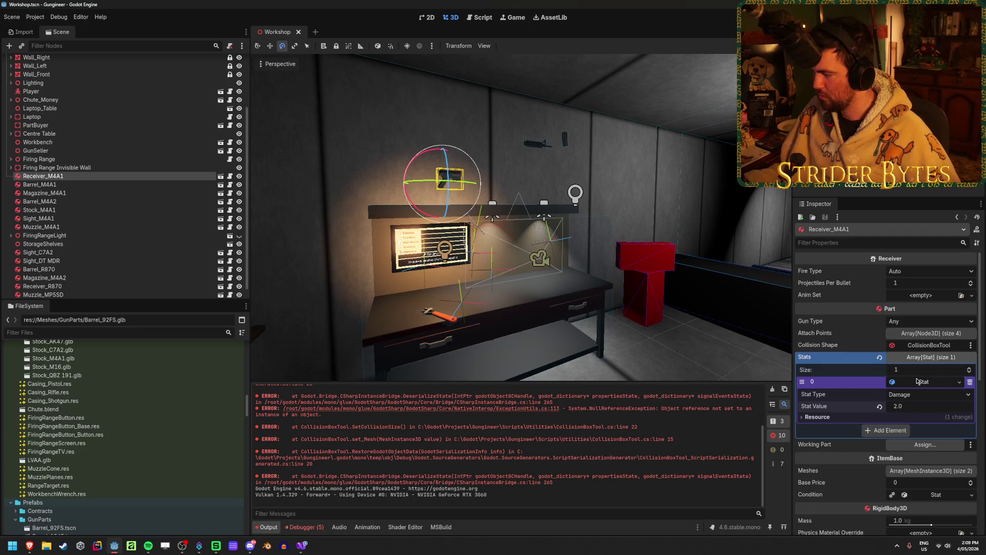
click(886, 430)
click(959, 429)
click(934, 448)
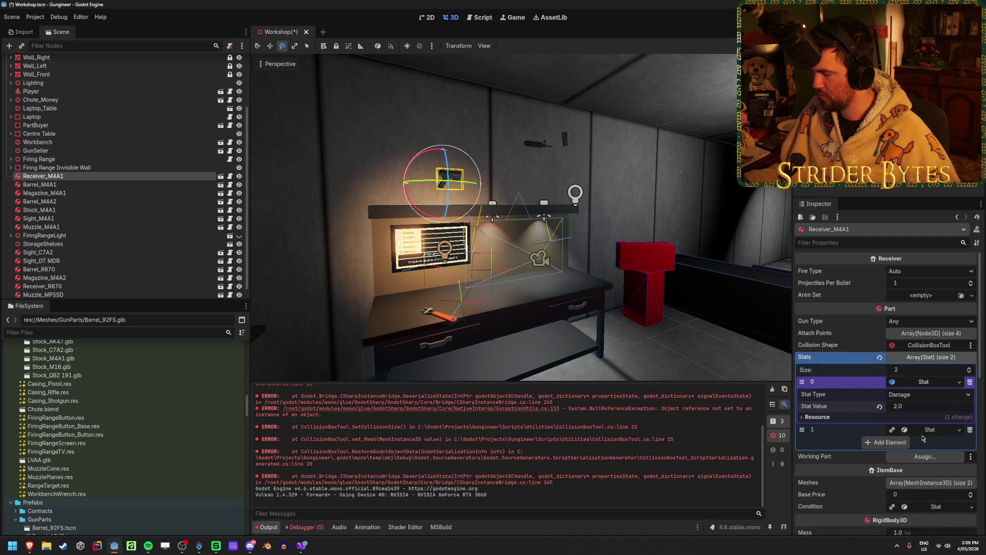
click(934, 448)
click(920, 465)
click(927, 453)
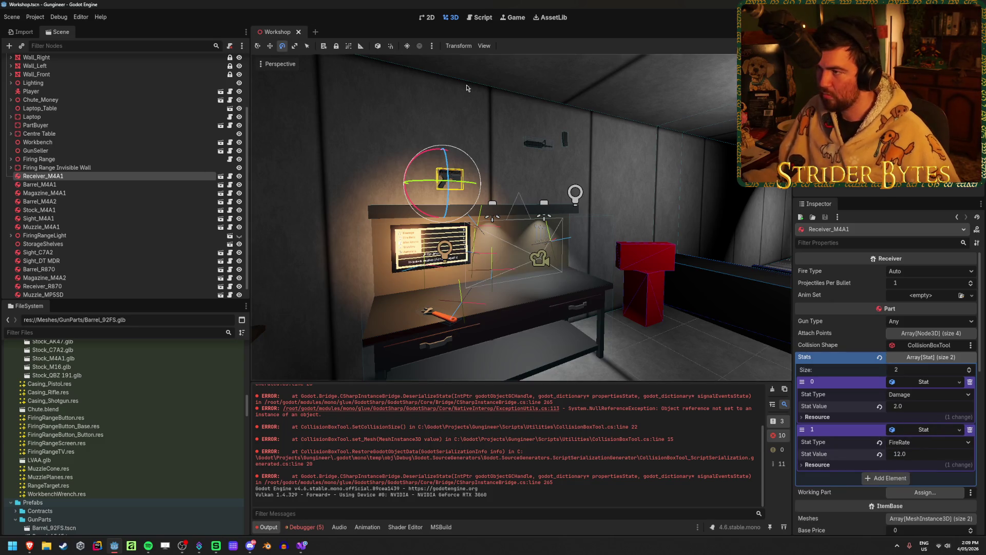
key(F5)
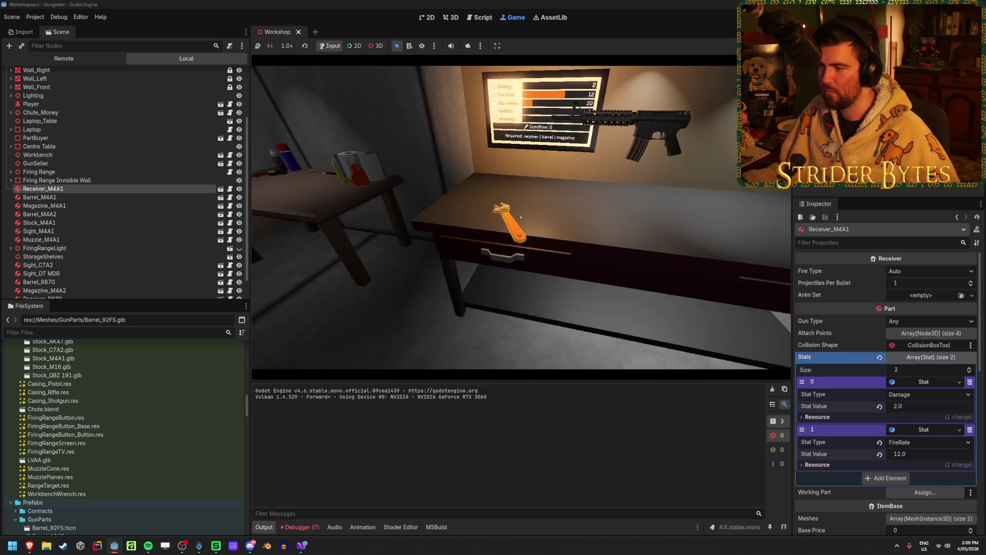
key(F8)
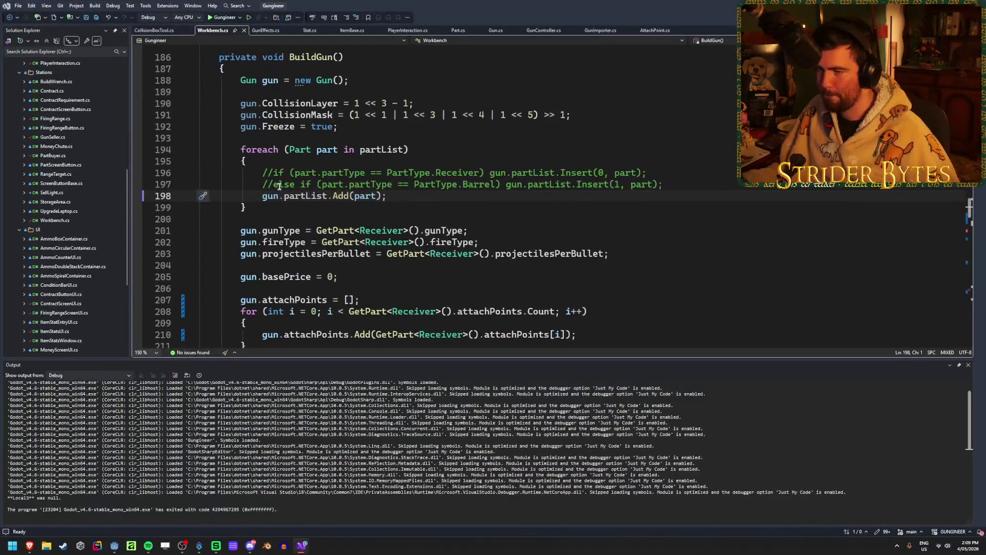
Step: Check gun.partList's type, hide the build output, and remove the breakpoint on line 302
click(300, 196)
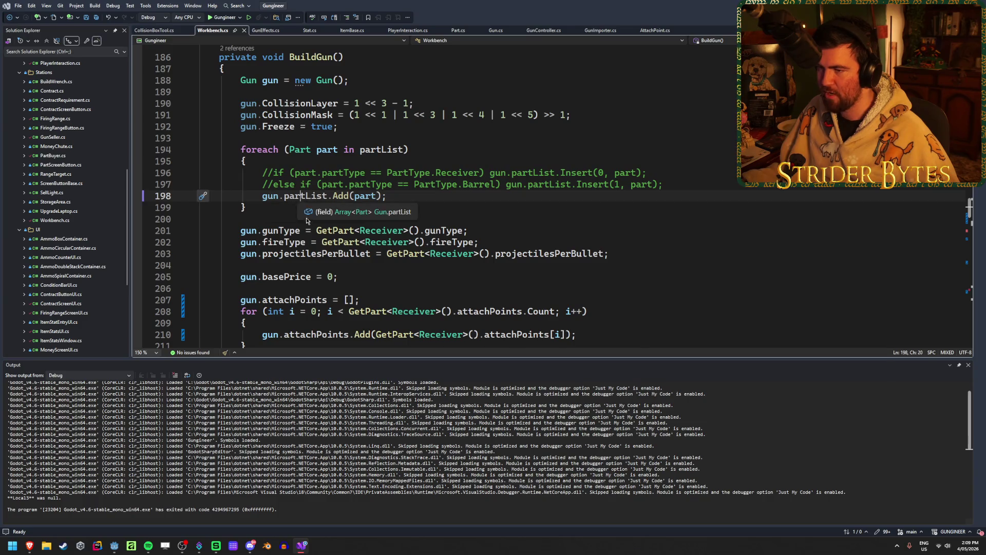
scroll(402, 252, up, 12)
scroll(402, 252, up, 20)
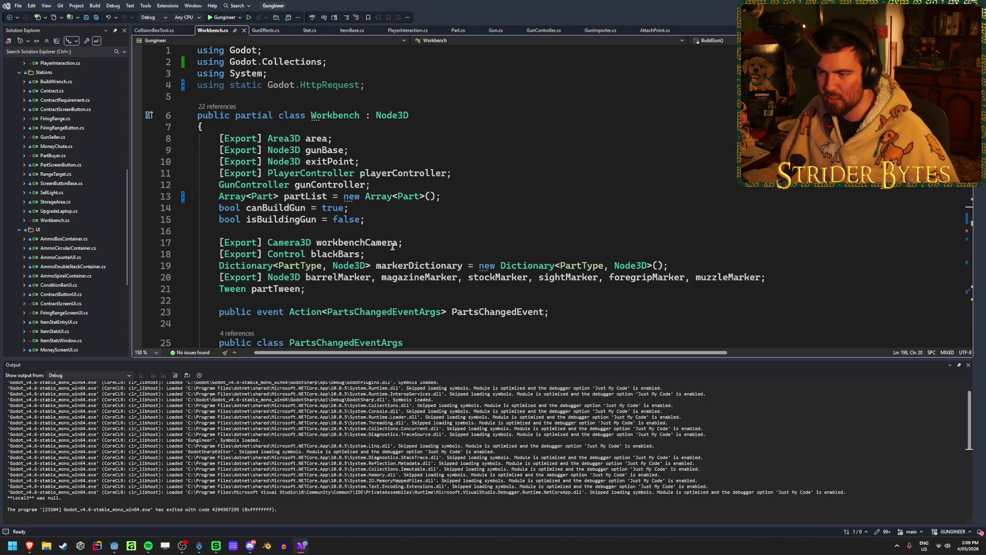
scroll(435, 203, down, 20)
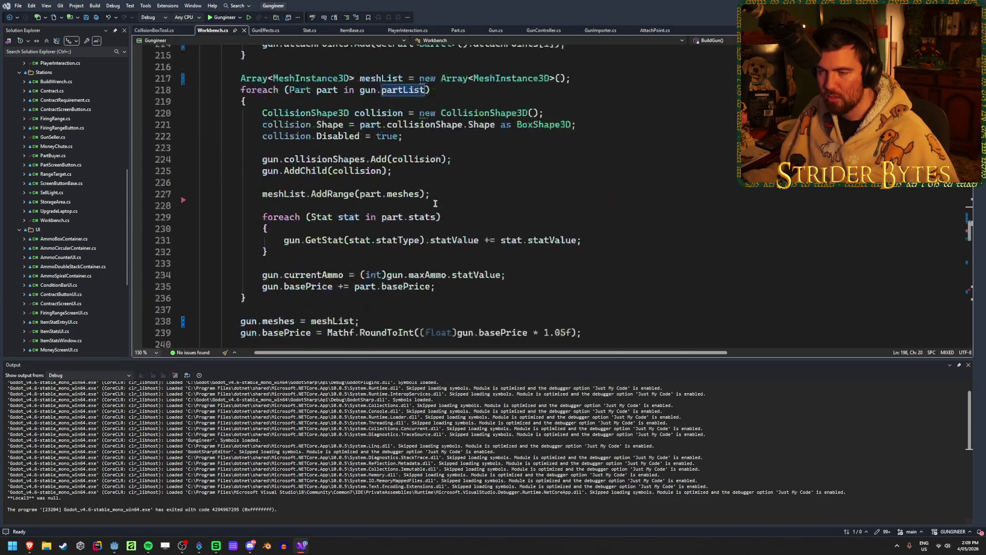
scroll(435, 204, up, 8)
scroll(435, 203, down, 20)
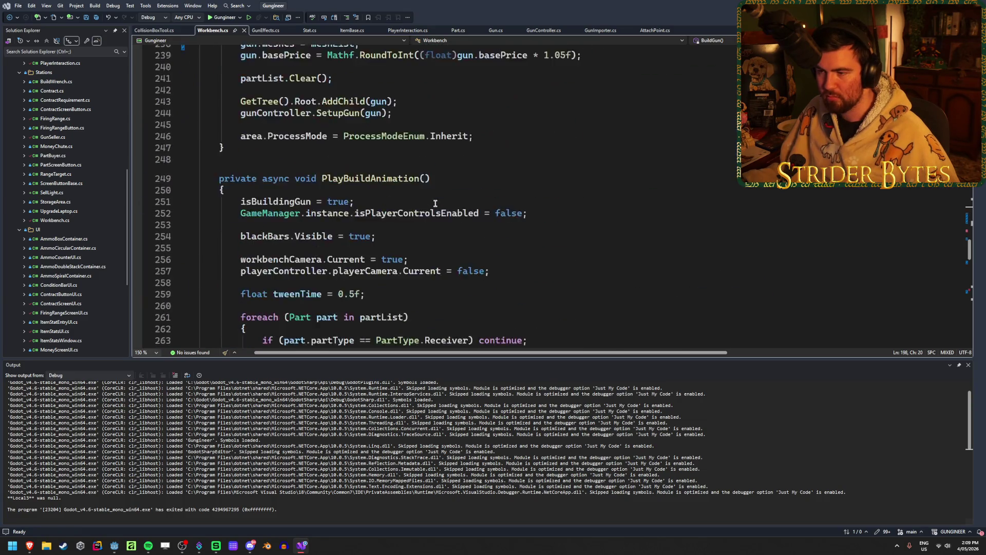
scroll(435, 204, up, 2)
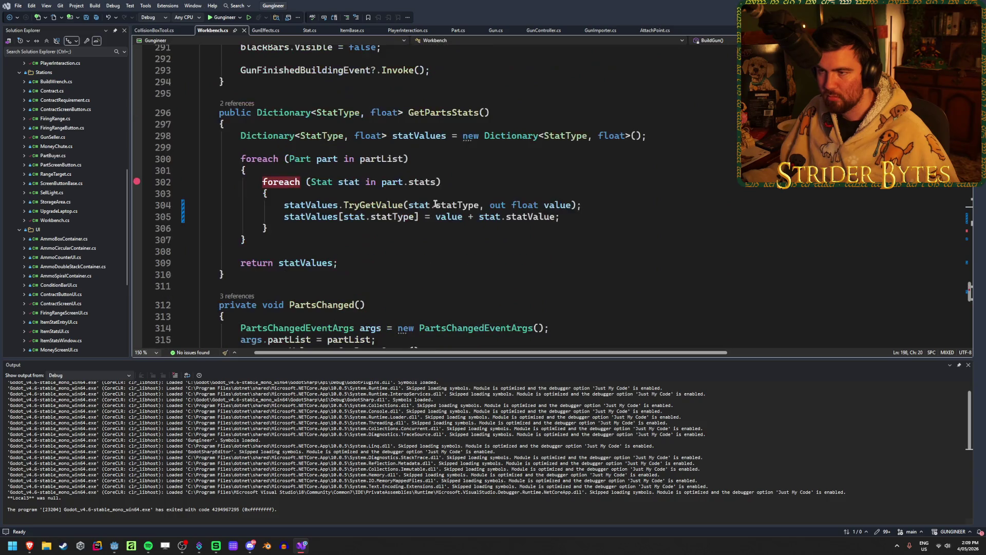
click(960, 366)
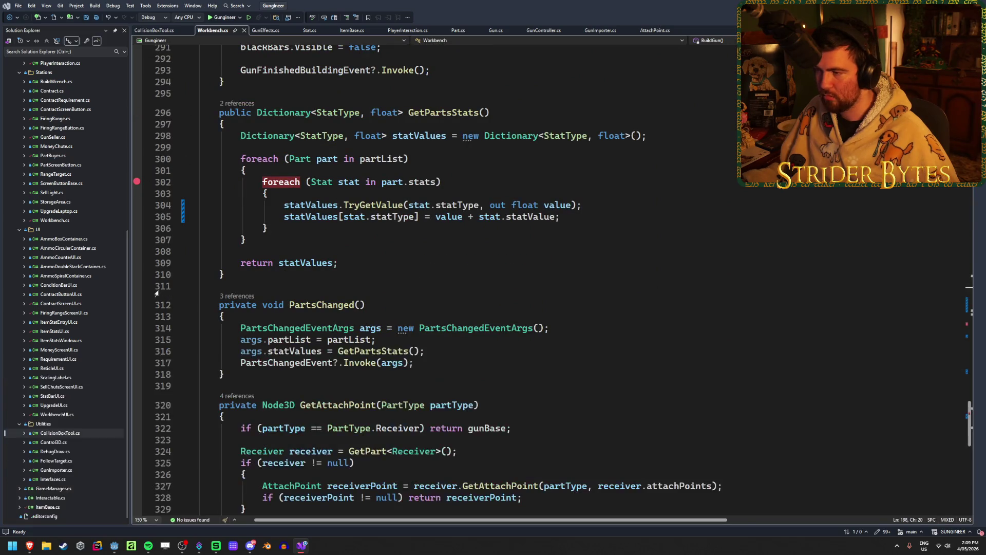
click(138, 184)
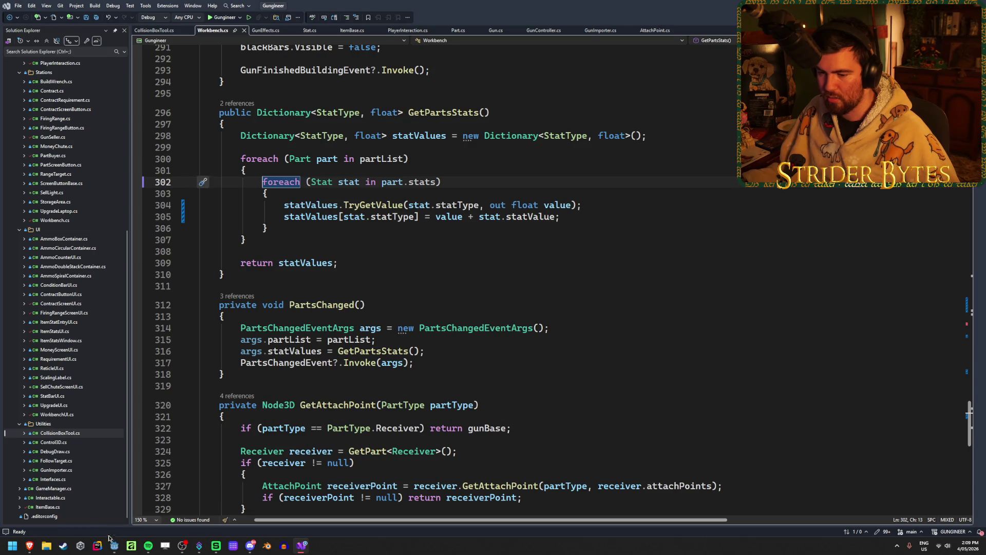
Step: Return to the BuildGun code and open Gun.cs at its field declarations
click(113, 545)
double_click(561, 463)
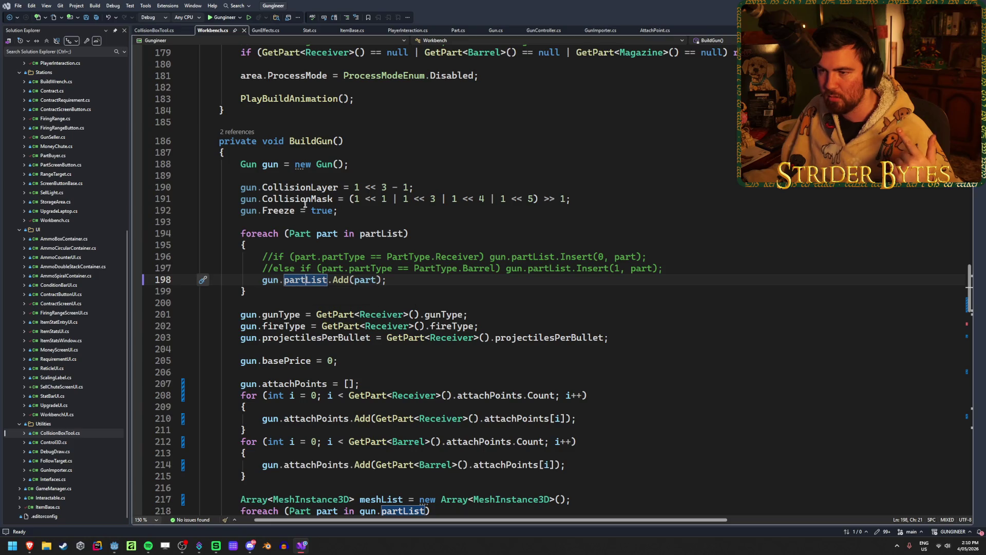
click(352, 210)
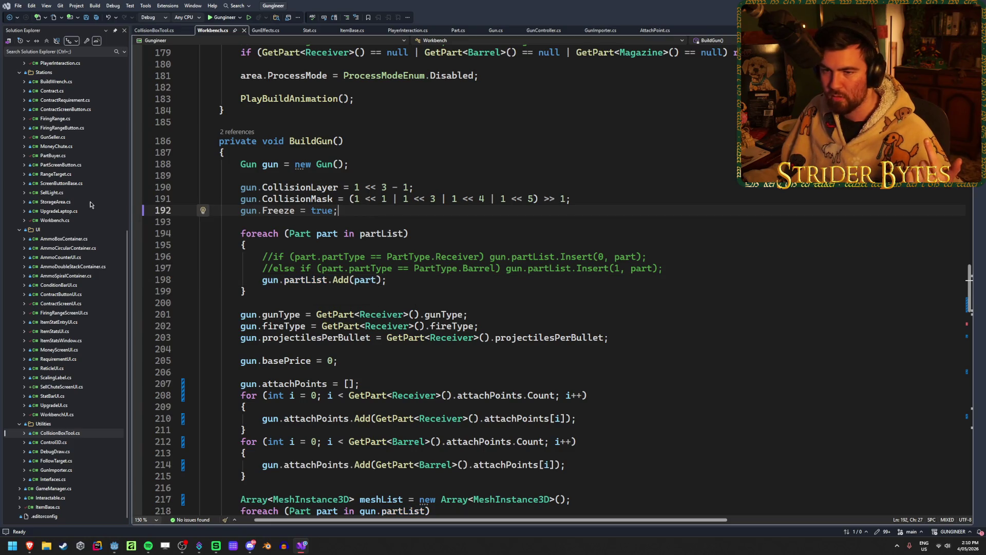
scroll(90, 204, up, 10)
double_click(47, 229)
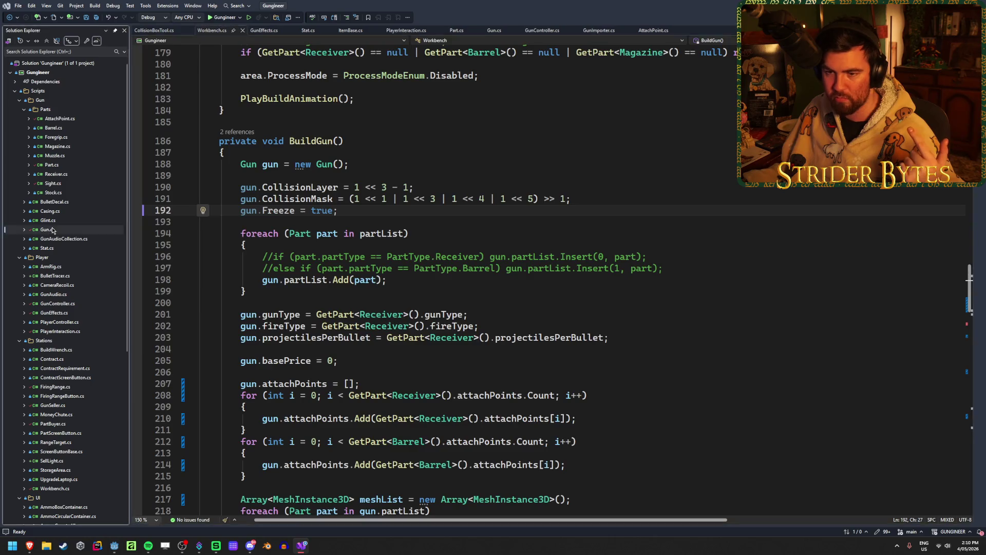
scroll(429, 305, down, 6)
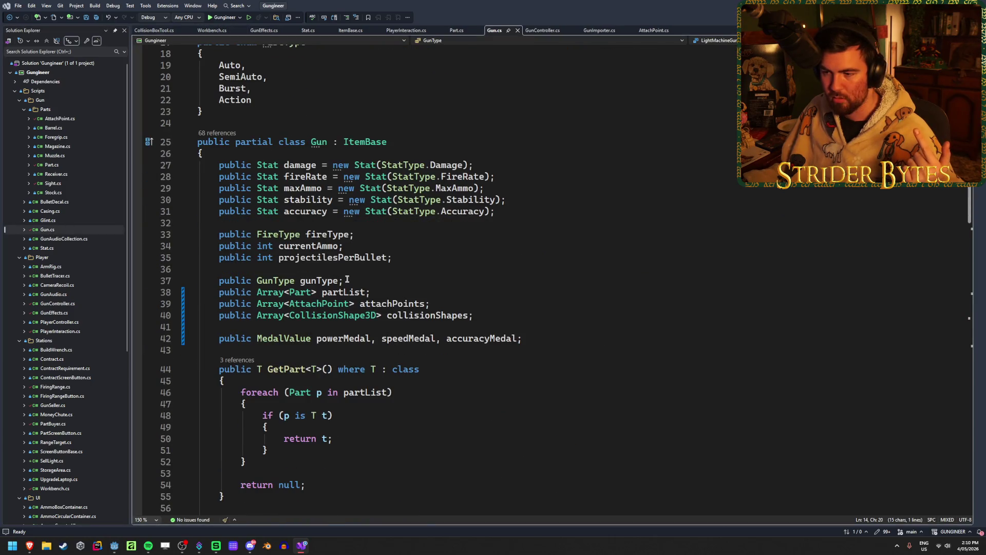
Step: Initialize partList on line 38 as new Array<Part>()
click(366, 293)
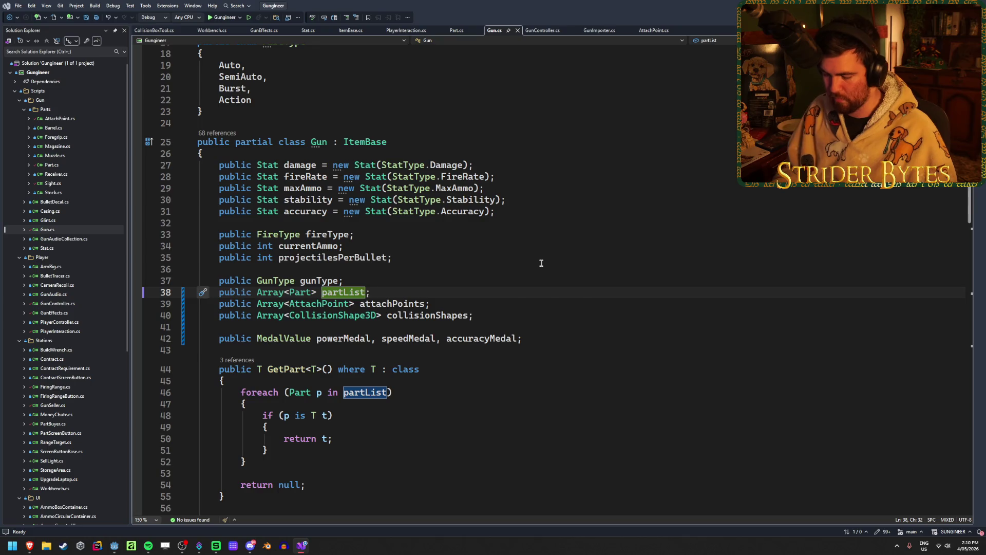
text(= new Att)
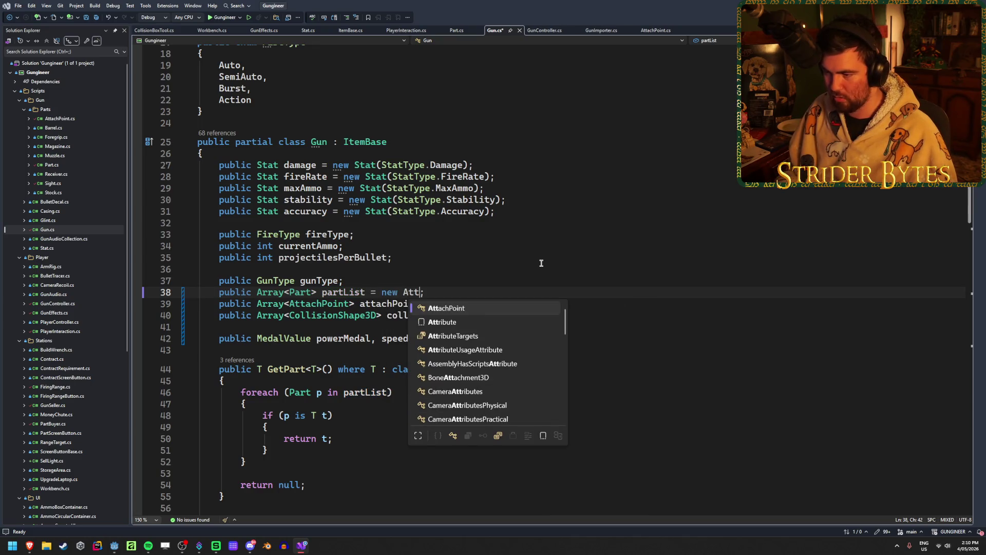
key(BackSpace)
key(BackSpace)
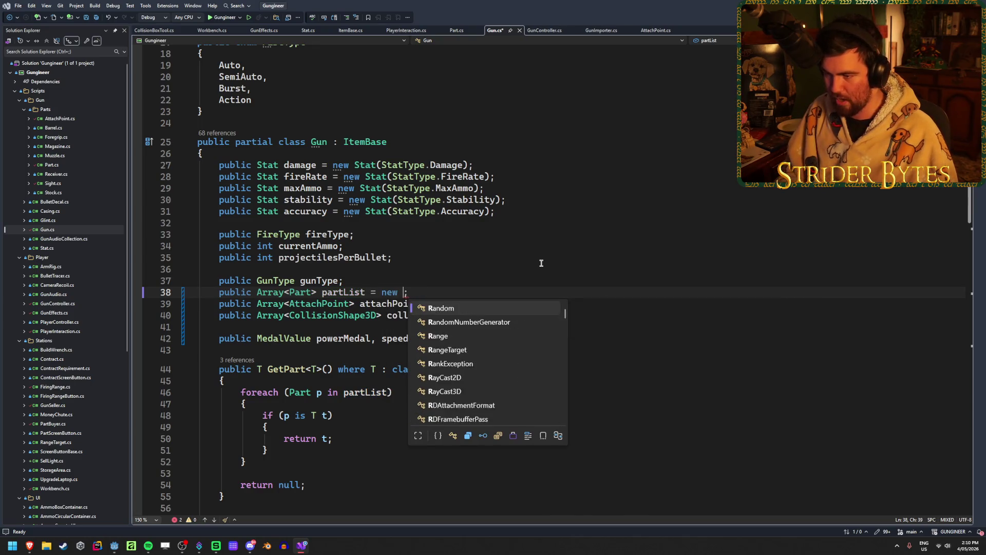
text(Array<)
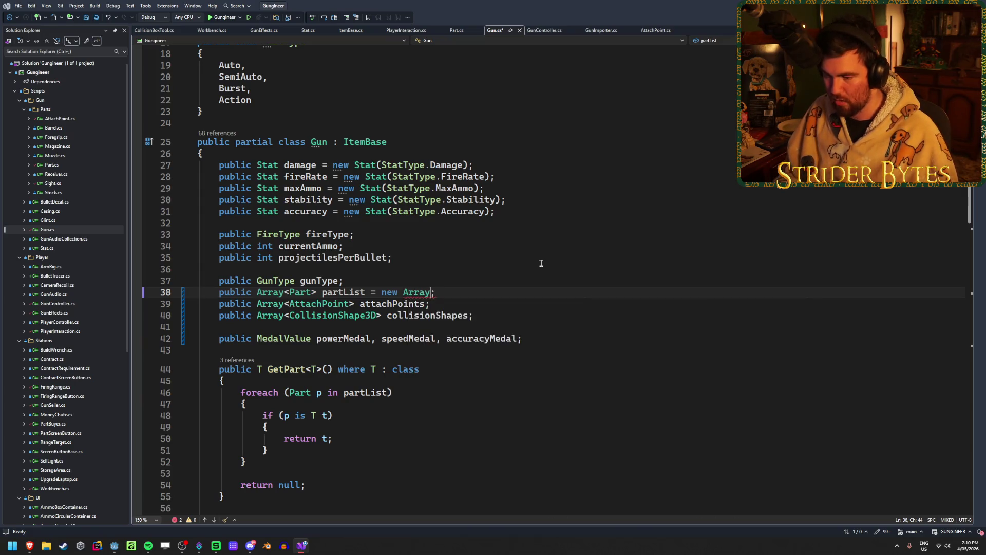
text(Part)
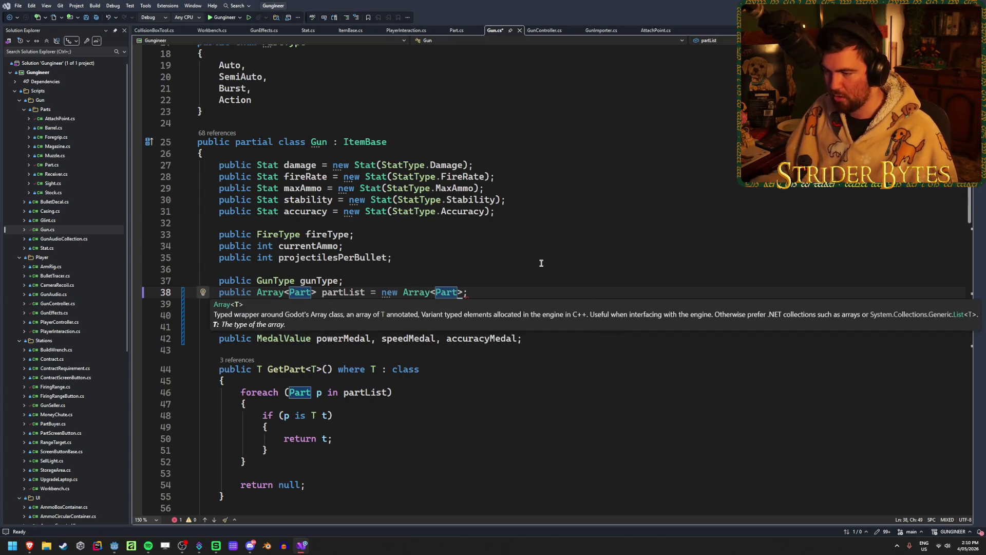
text(>())
Step: Add Array<AttachPoint> and Array<CollisionShape3D> initializers to attachPoints and collisionShapes
key(Down)
text(= )
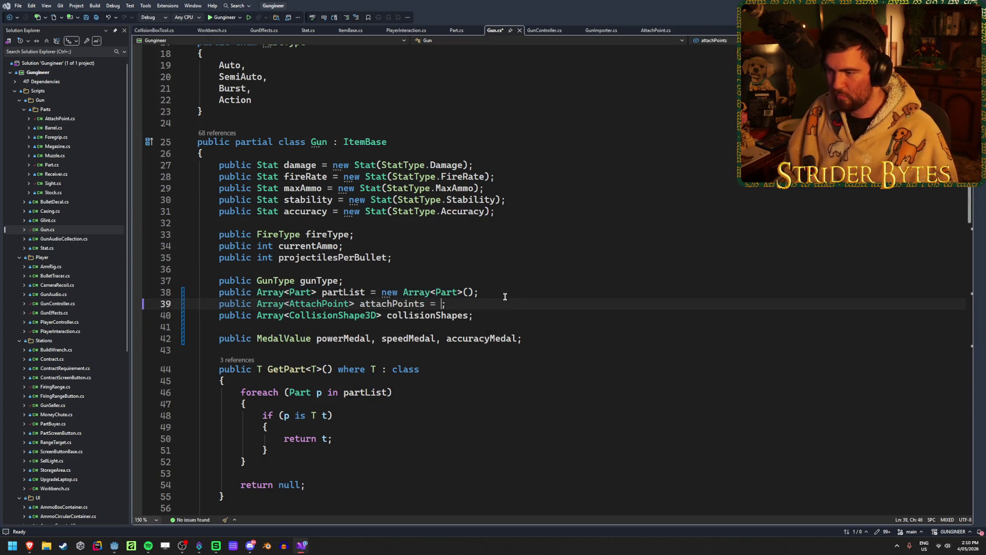
text(Array)
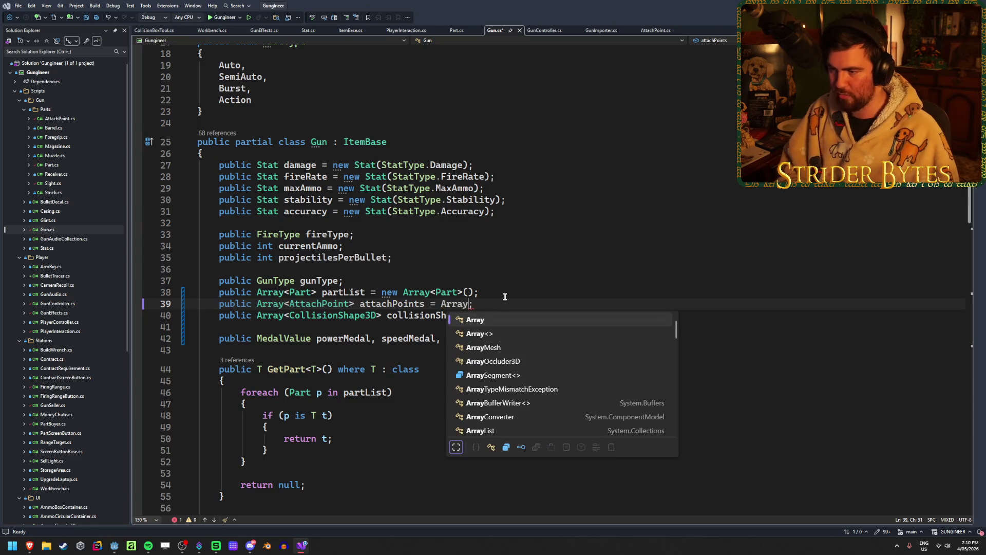
key(Escape)
text(<AttachPoint)
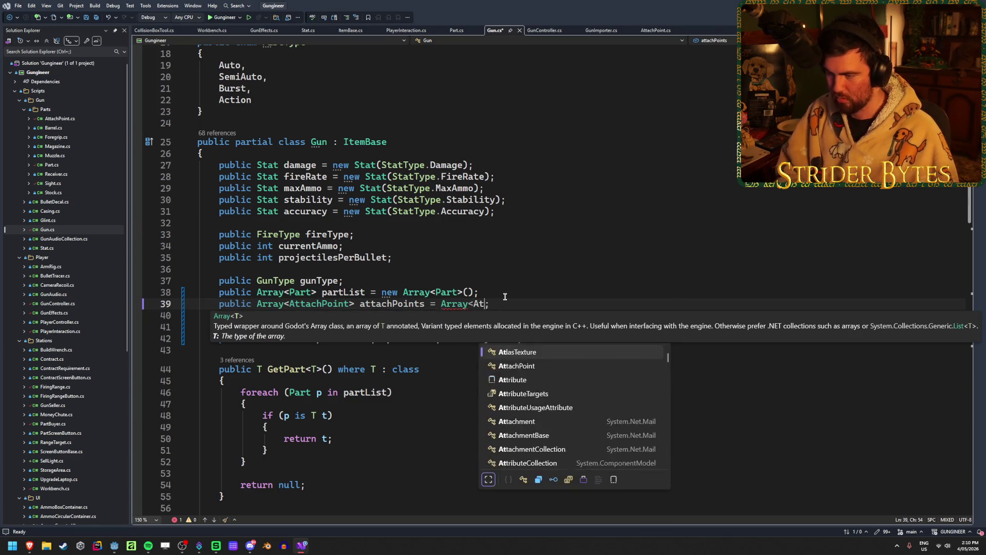
text(>()
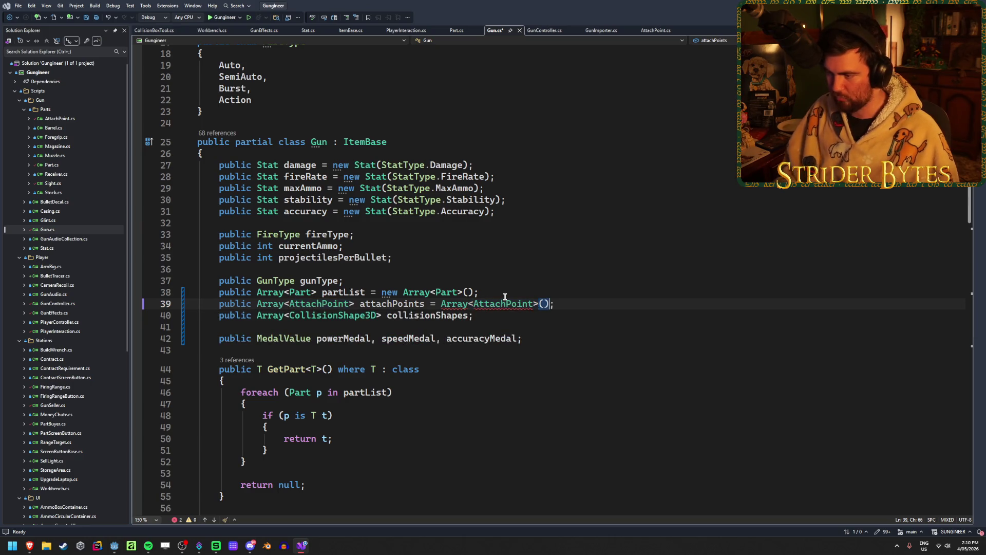
key(Down)
key(Left)
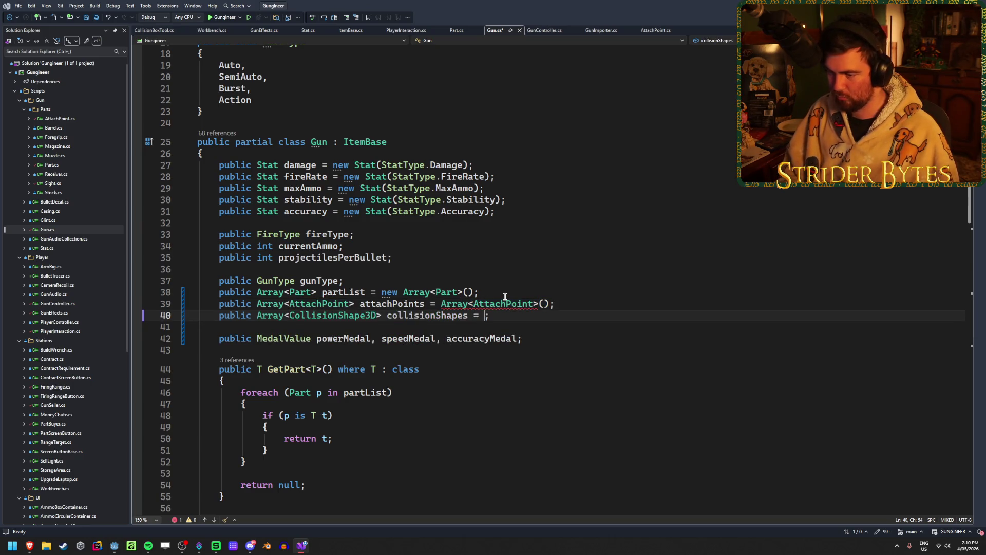
text(Array<Coll)
key(Down)
key(Down)
key(Down)
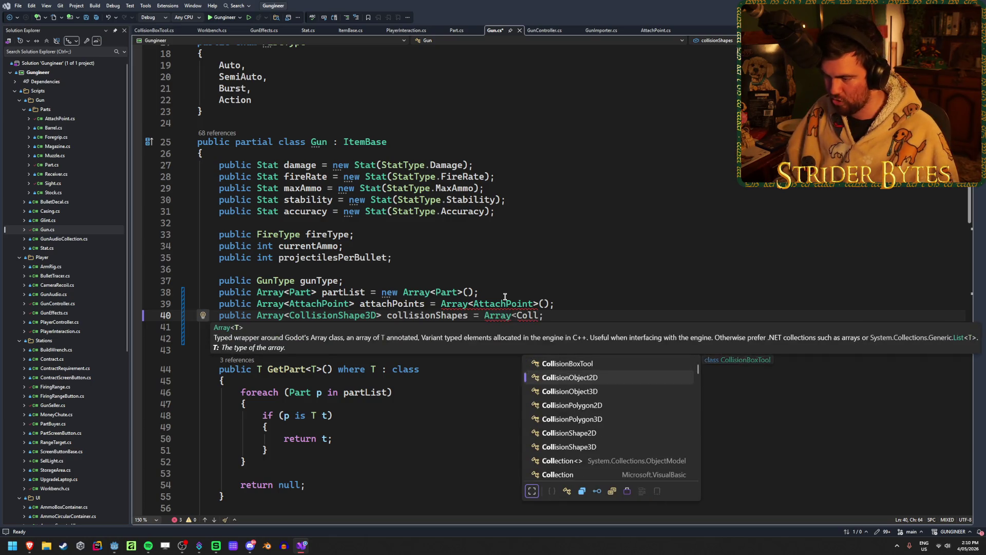
key(Tab)
text(>)
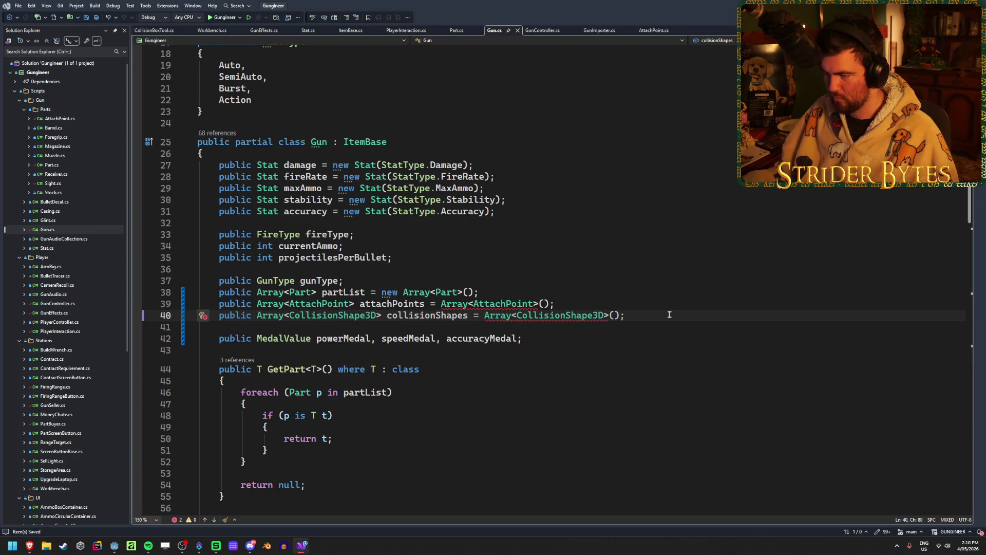
Step: Insert the missing 'new' before Array on lines 39 and 40, then build and run
click(405, 303)
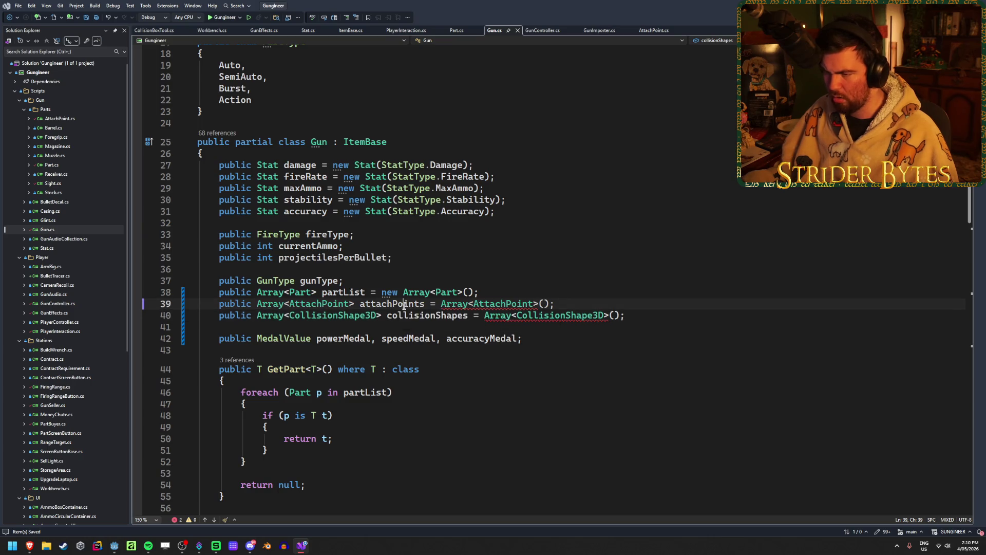
click(439, 304)
text(new)
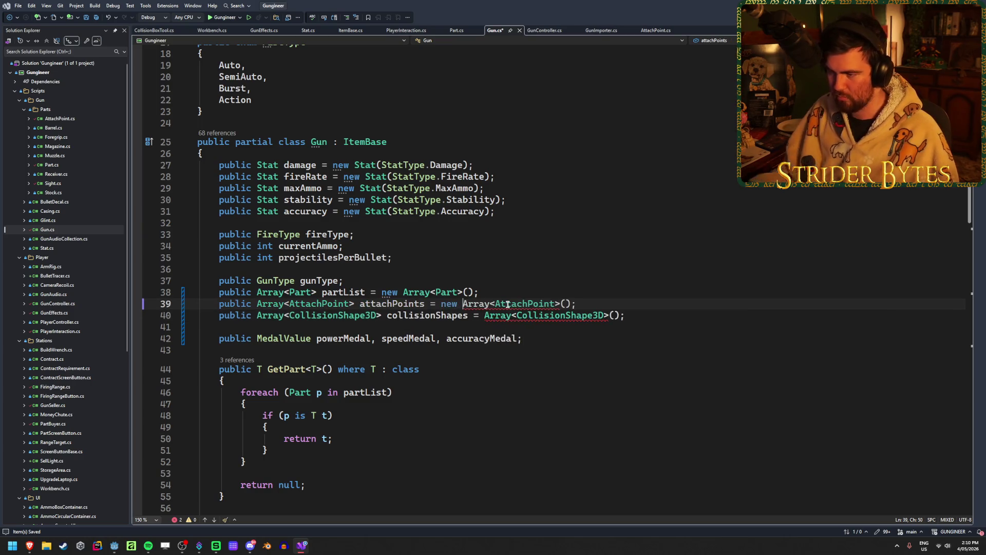
click(484, 315)
text(new)
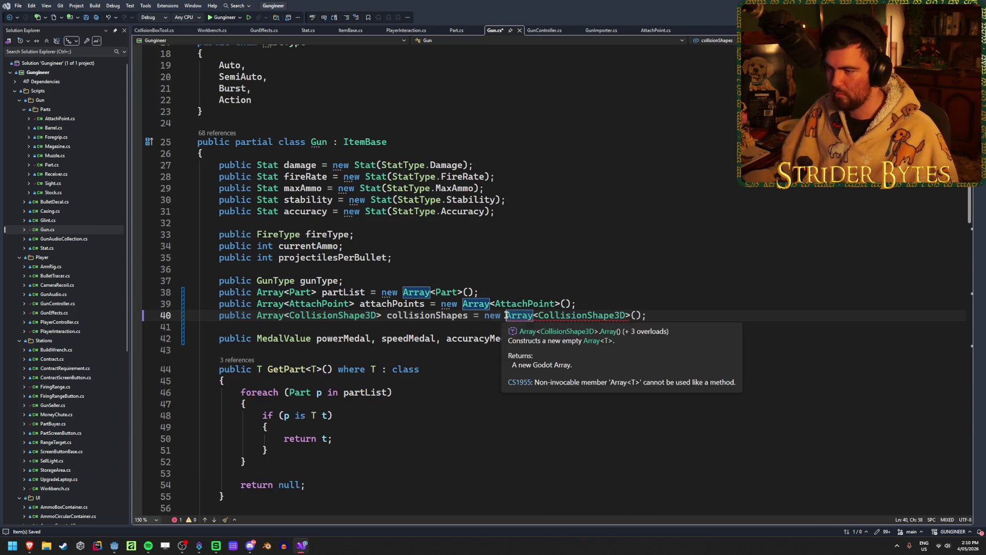
click(754, 319)
key(alt+Tab)
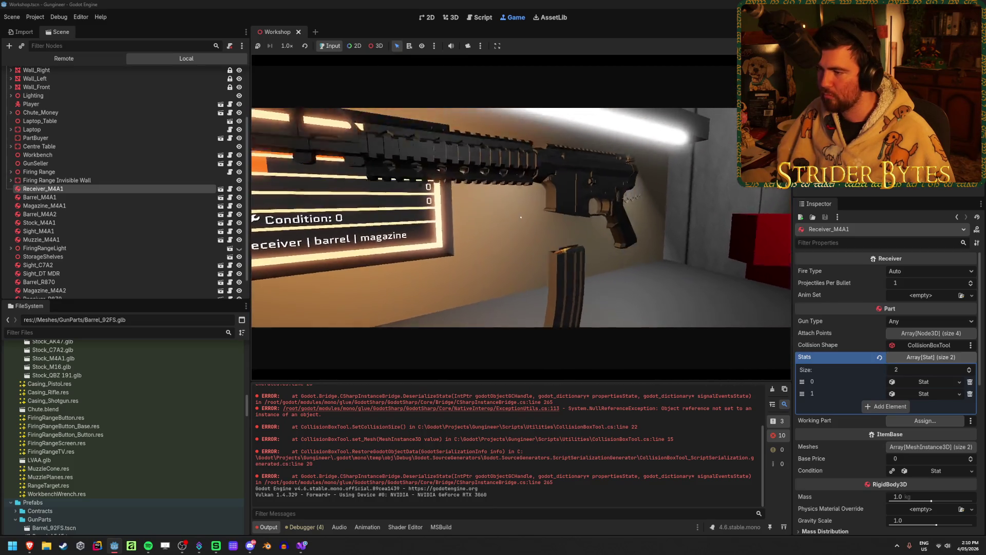
Step: Stop the game, jump to the AimPoint error source, dismiss the alert, and return to Visual Studio
key(Escape)
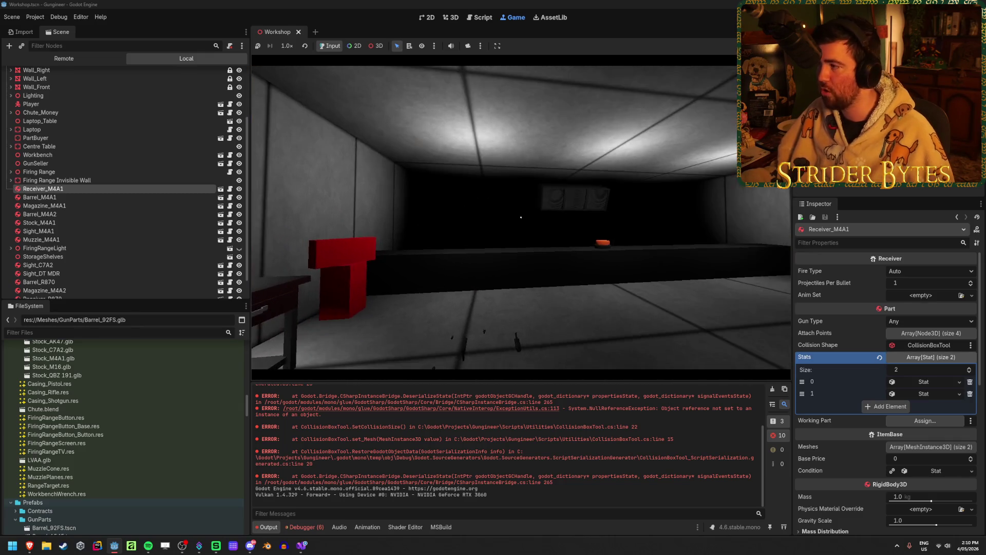
key(F8)
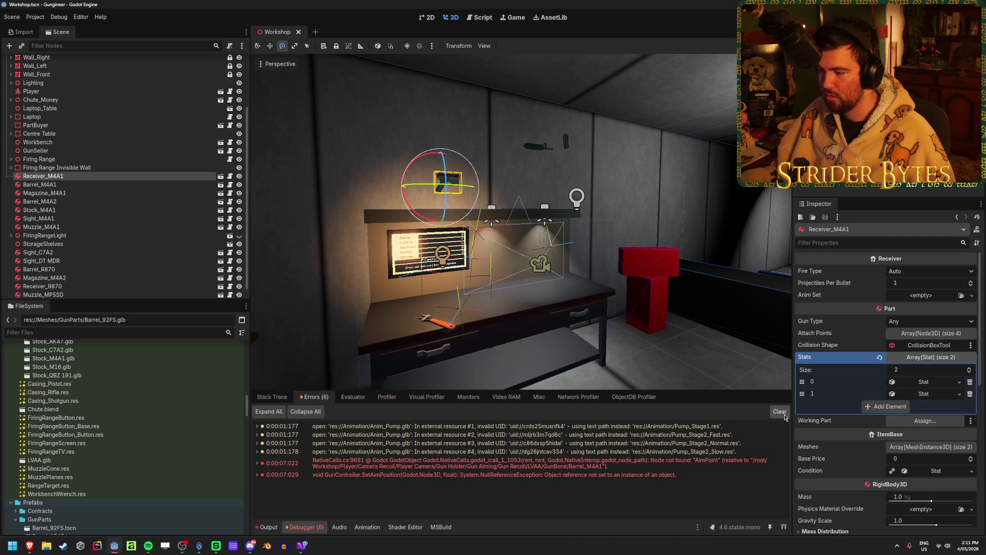
double_click(553, 464)
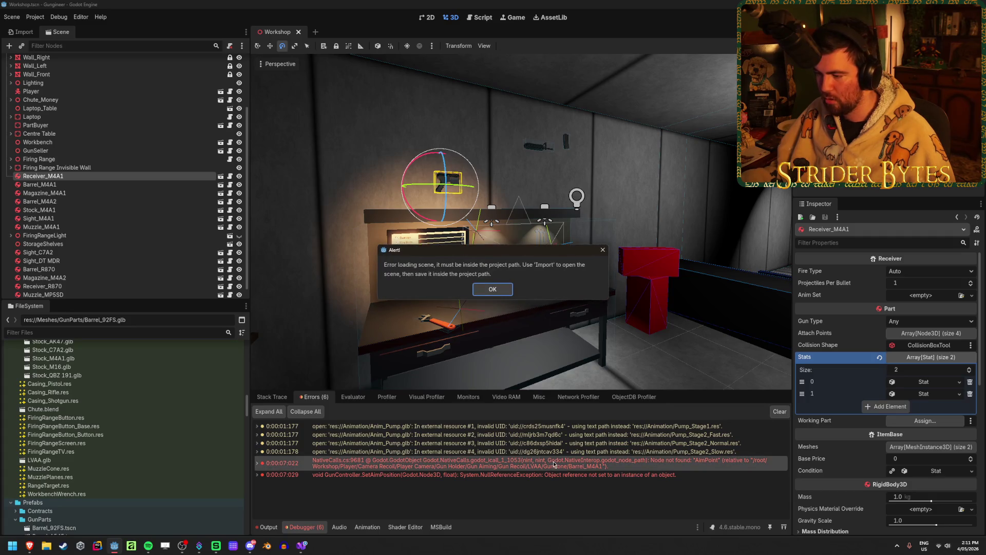
click(505, 291)
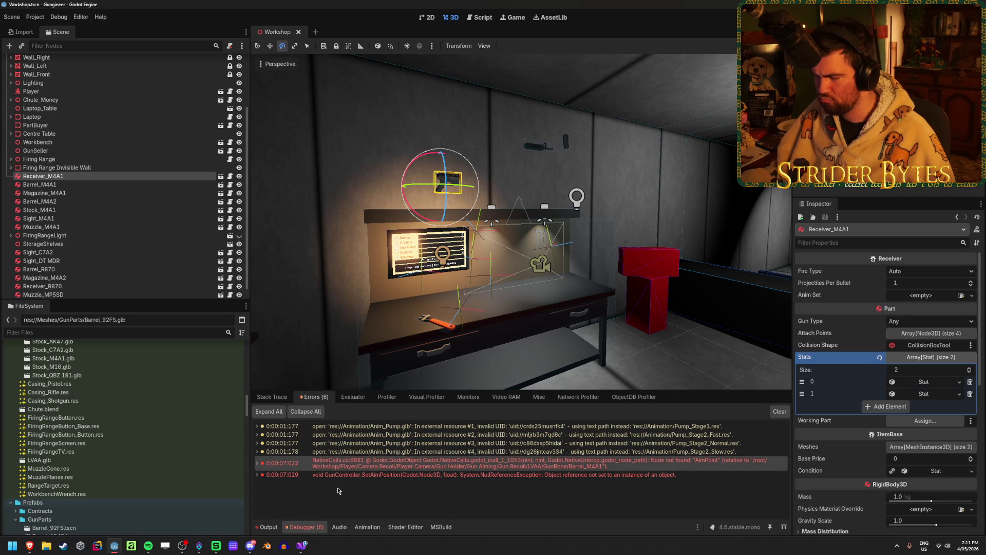
click(303, 546)
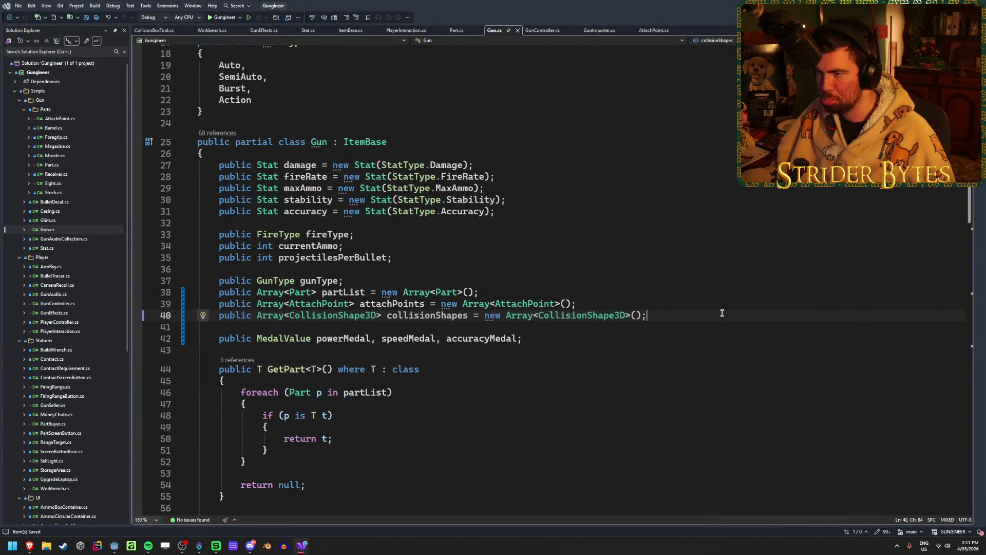
Step: Back in Godot, scroll the FileSystem dock down to the Prefabs/GunParts scenes like Barrel_M4A1.tscn
key(alt+Tab)
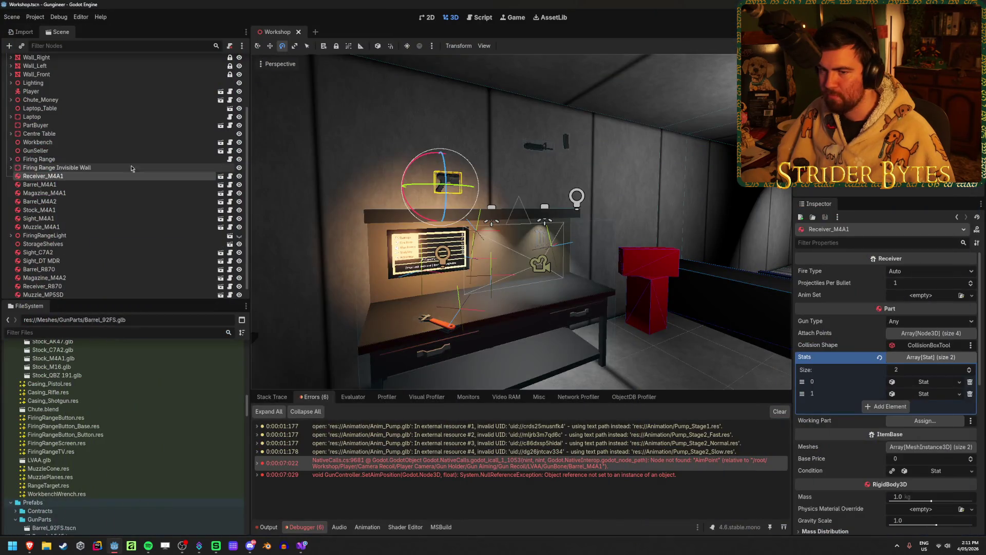
scroll(94, 458, up, 10)
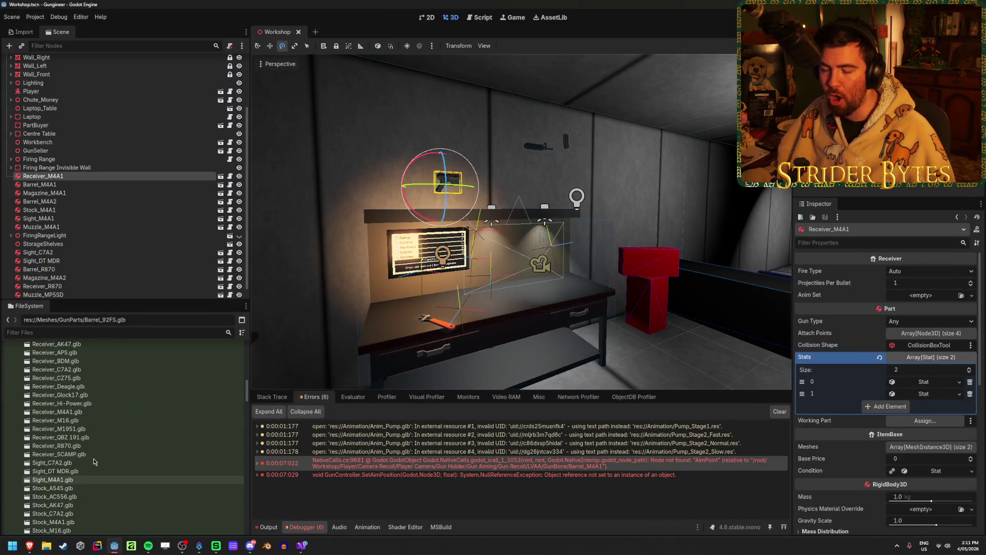
right_click(95, 479)
click(45, 417)
scroll(92, 431, up, 15)
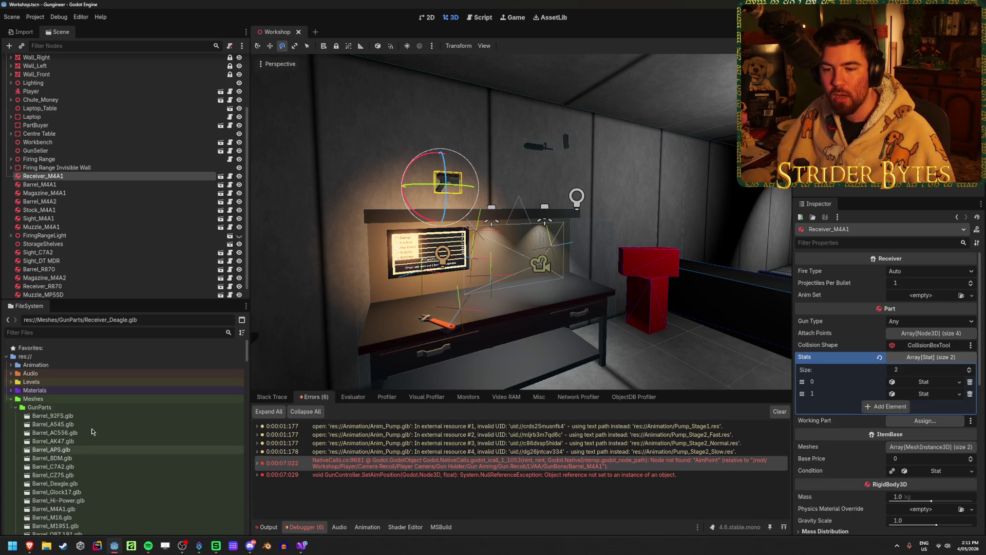
scroll(92, 432, down, 10)
scroll(92, 432, up, 10)
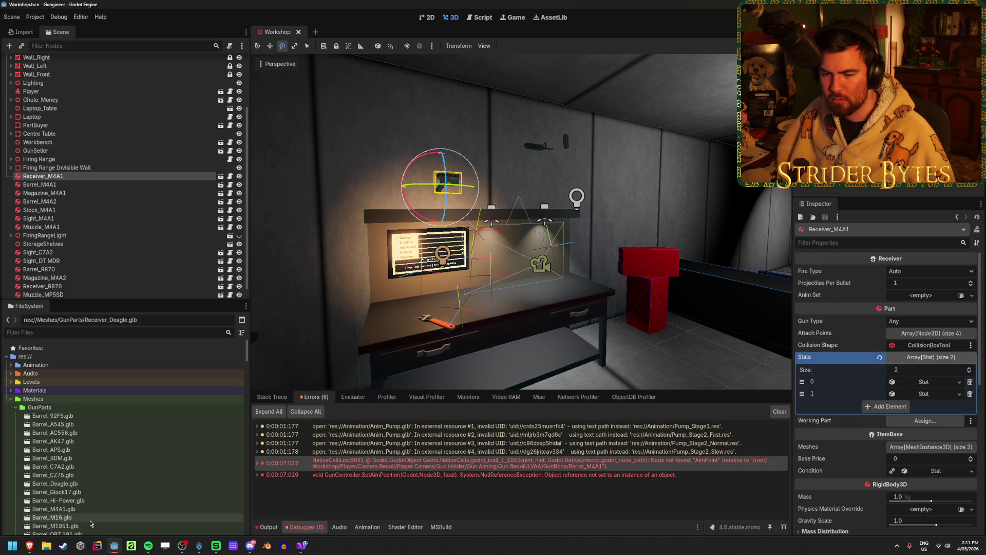
scroll(72, 455, down, 10)
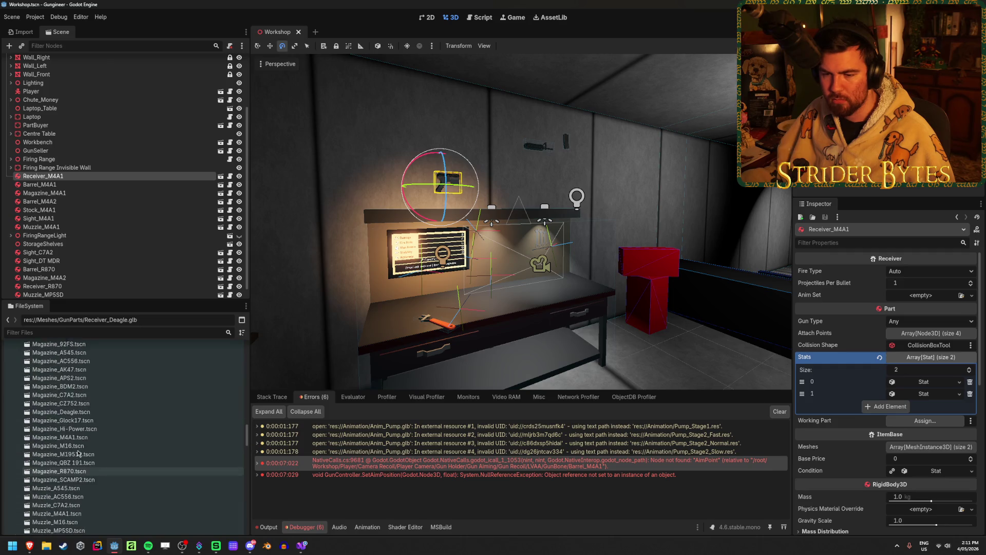
scroll(78, 453, up, 2)
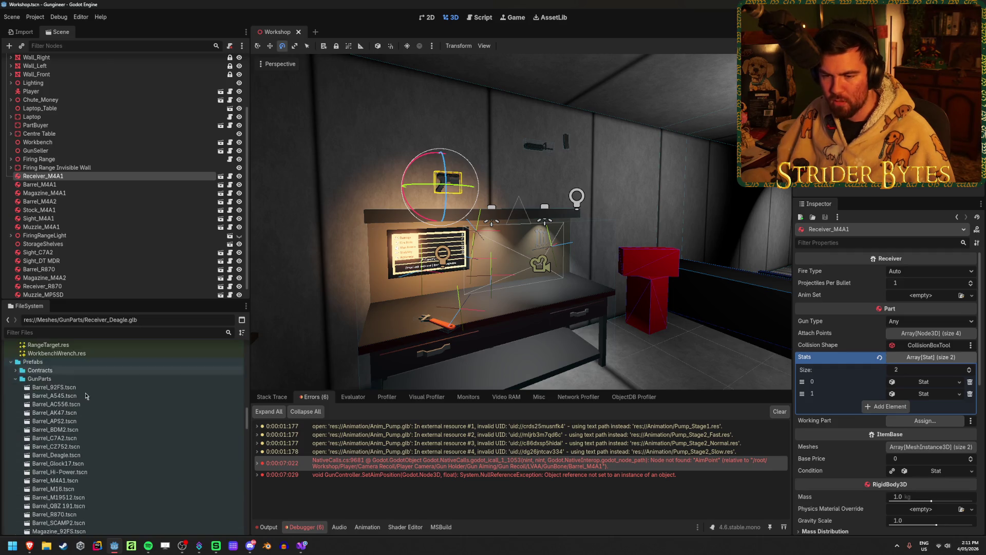
Step: Open the Barrel_M4A1.tscn prefab scene and select its root node
double_click(80, 458)
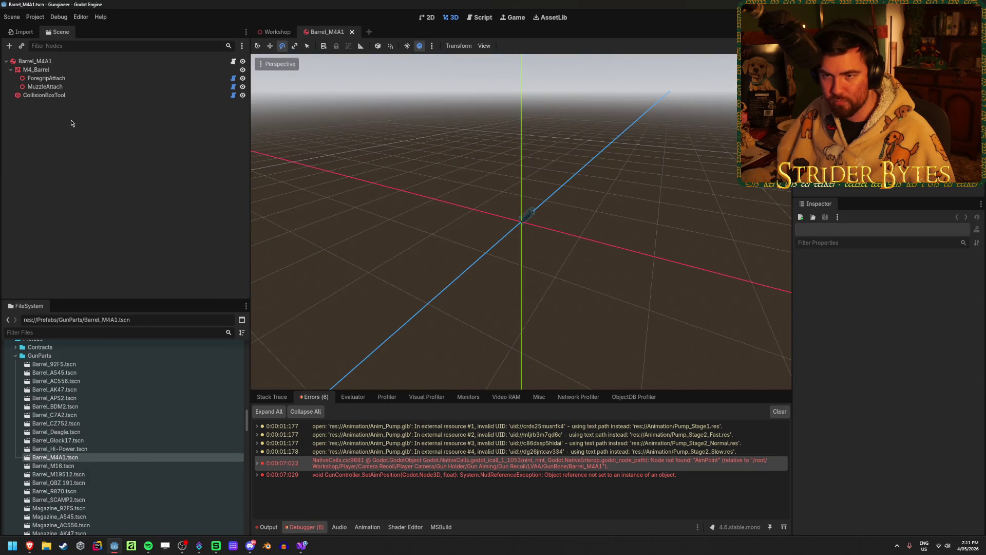
click(63, 62)
scroll(138, 421, down, 15)
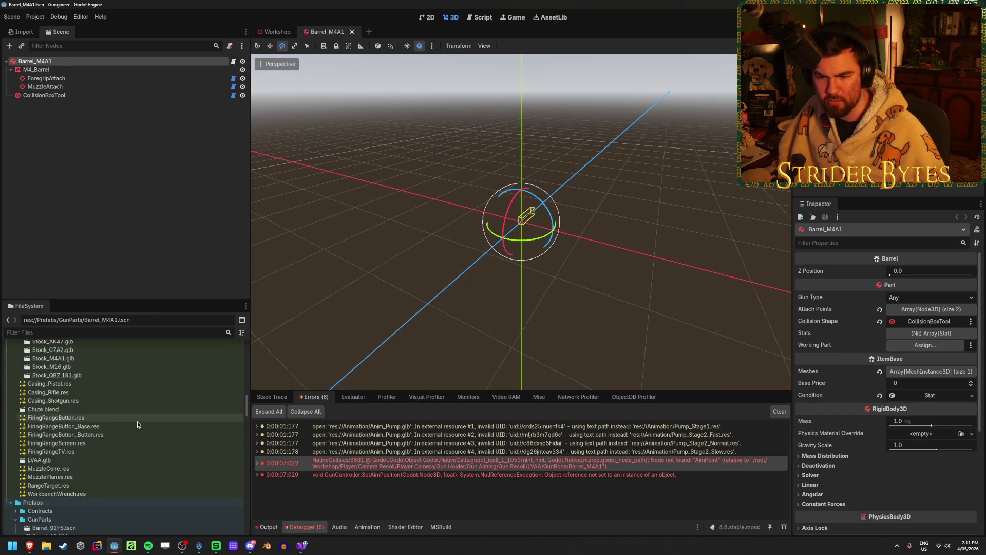
scroll(113, 426, up, 2)
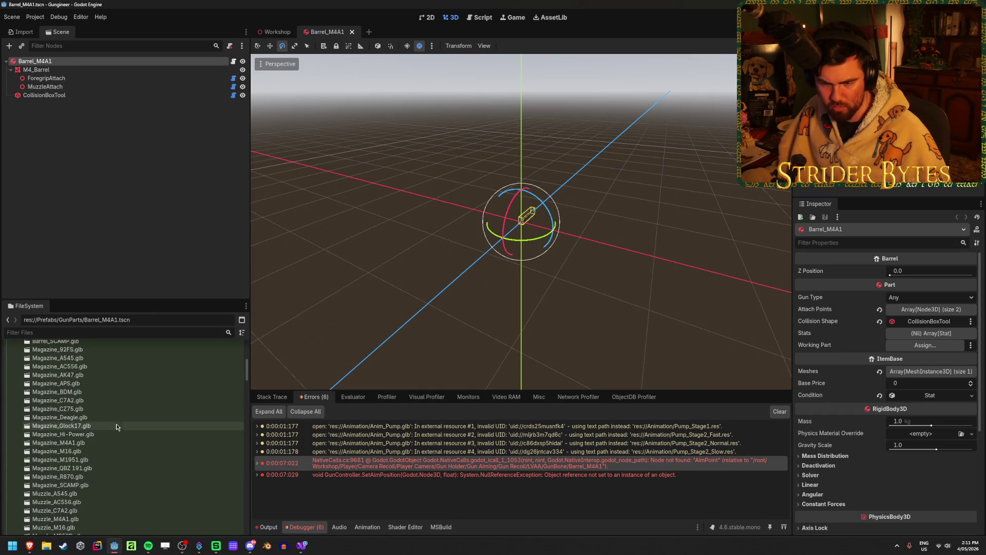
scroll(95, 445, up, 4)
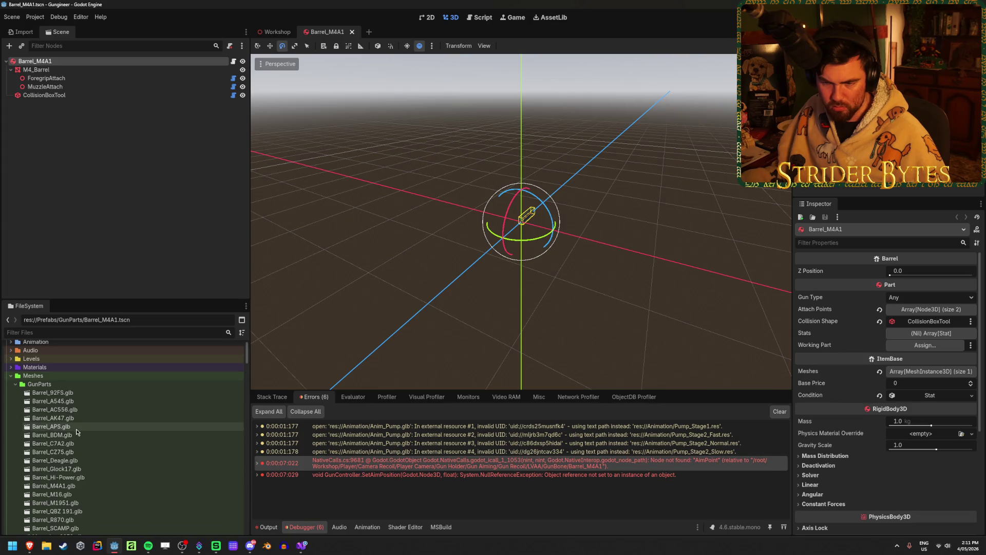
Step: Inspect Barrel_M4A1.glb in Advanced Import Settings, rotating the preview to a side view
double_click(90, 487)
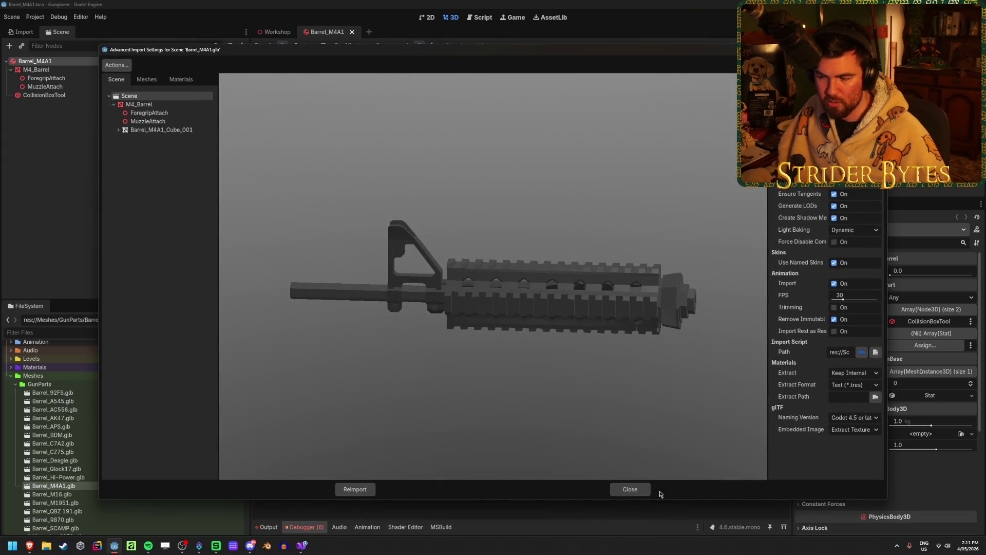
click(626, 483)
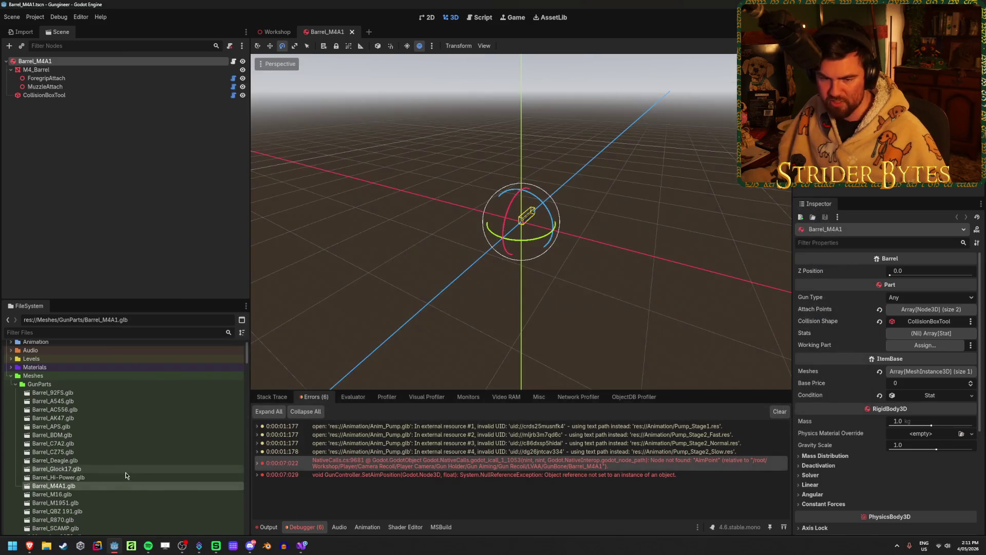
double_click(102, 485)
mouse_move(437, 353)
mouse_down()
mouse_move(355, 281)
mouse_move(327, 285)
mouse_move(520, 238)
mouse_move(540, 354)
mouse_up()
click(639, 488)
scroll(143, 442, down, 10)
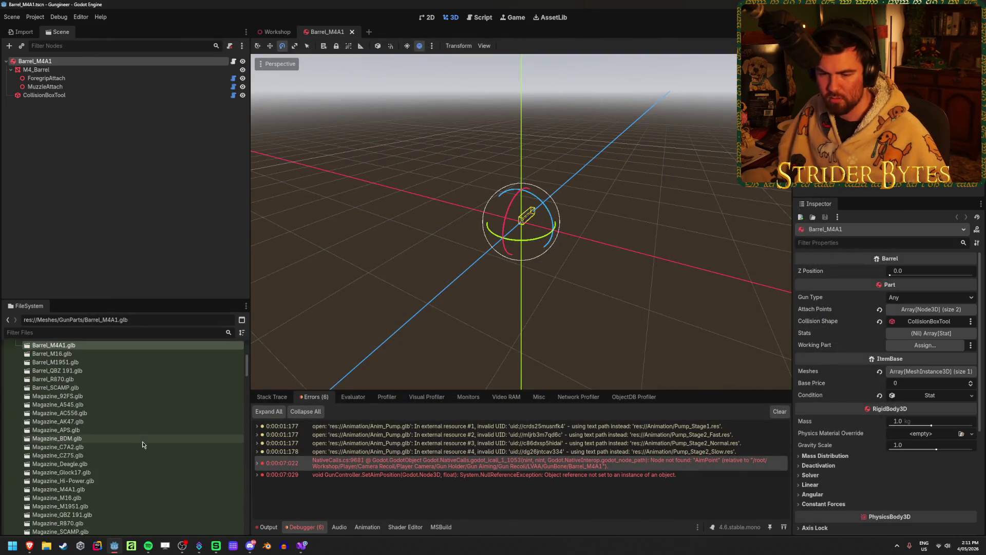
scroll(144, 441, down, 15)
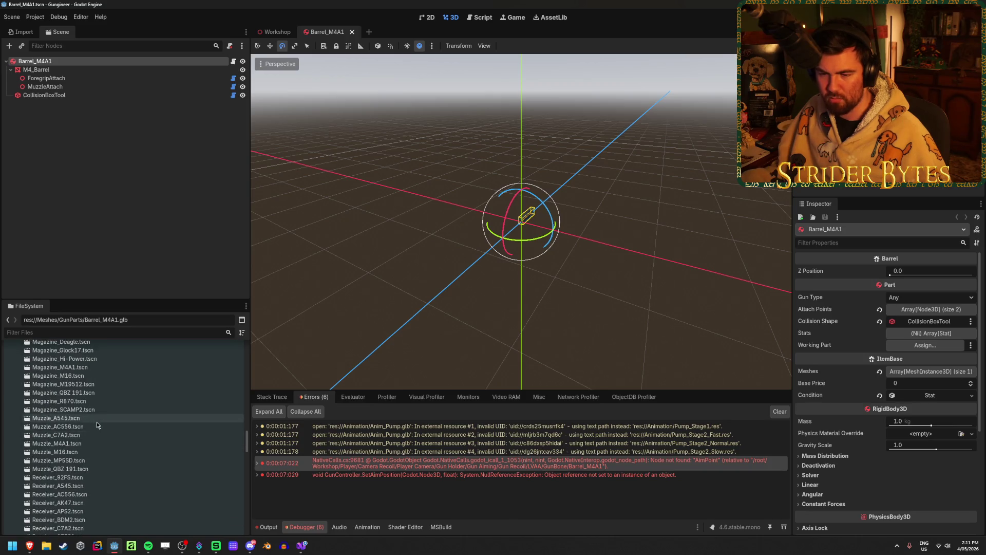
scroll(98, 423, up, 15)
scroll(99, 424, down, 8)
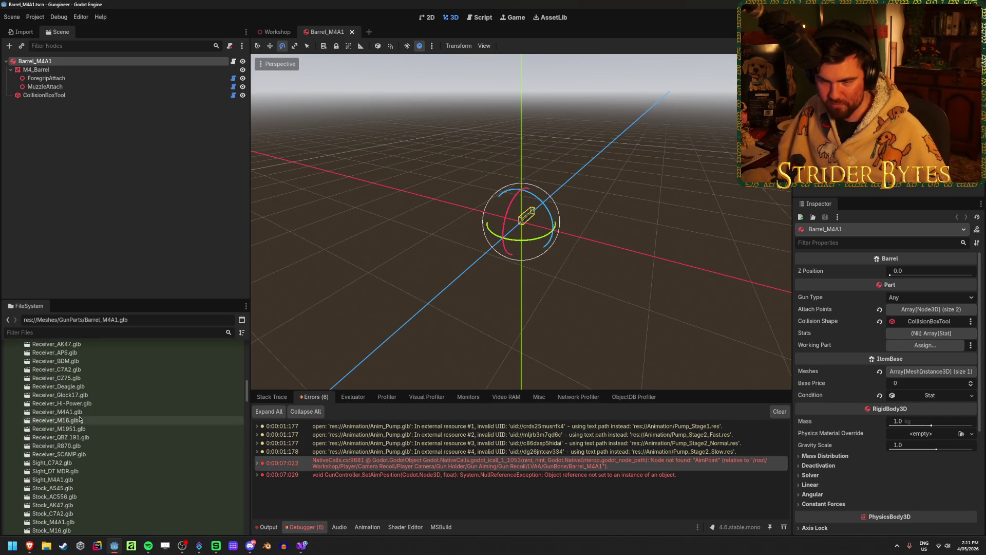
Step: Inspect Receiver_M4A1.glb's import preview from the side, then deselect the barrel node
double_click(92, 411)
drag(406, 297, 449, 327)
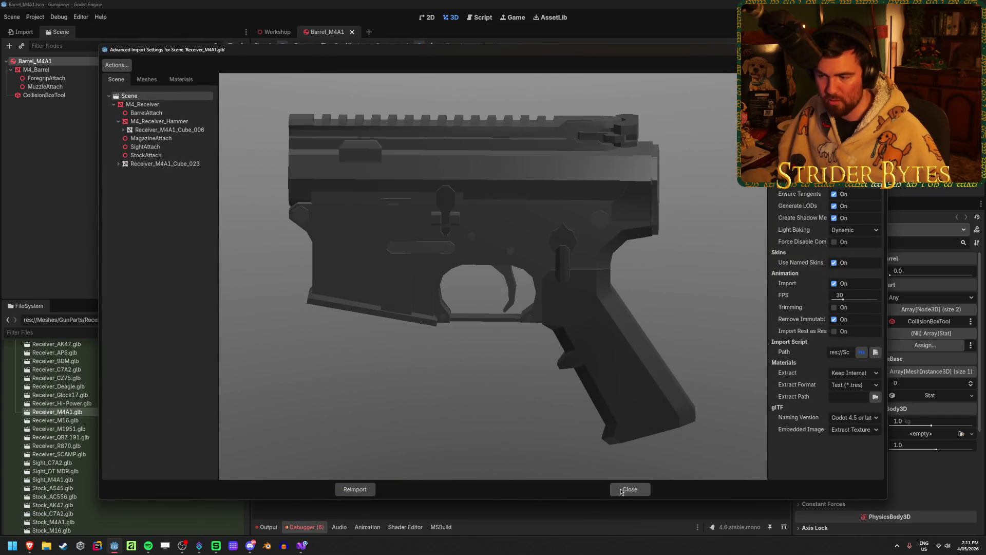
click(621, 490)
scroll(103, 446, up, 10)
scroll(96, 460, down, 15)
click(117, 171)
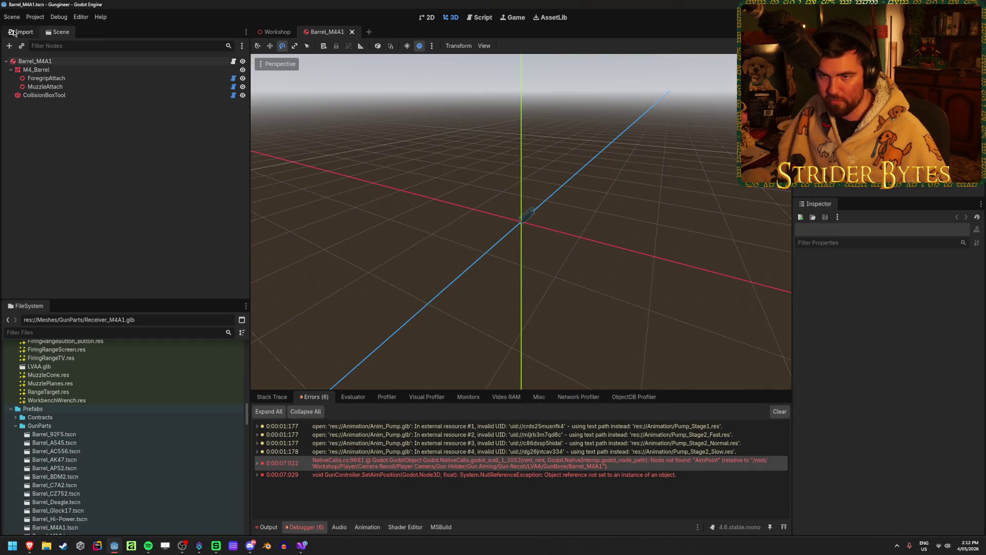
Step: Add a child Node3D to Barrel_M4A1 and rename it AimPoint
right_click(63, 62)
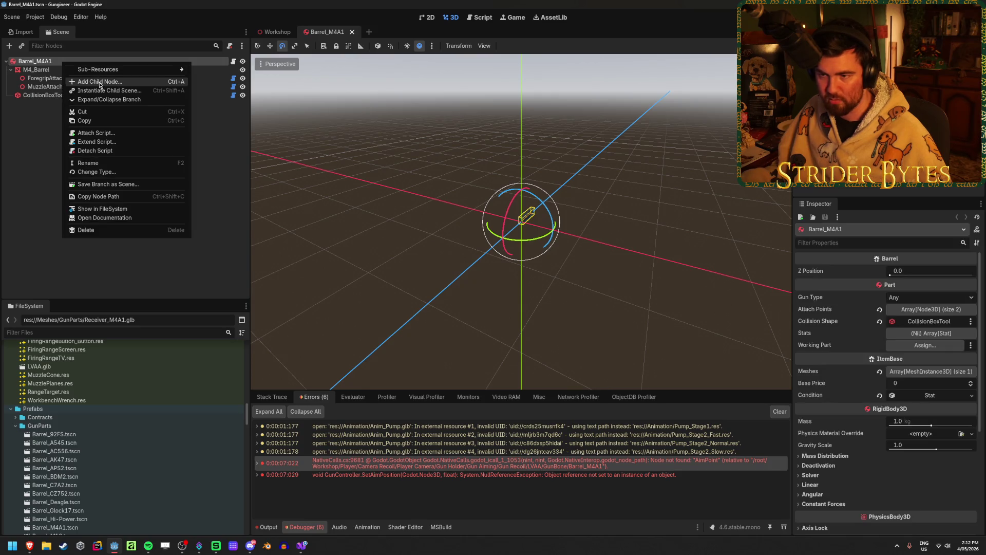
click(100, 82)
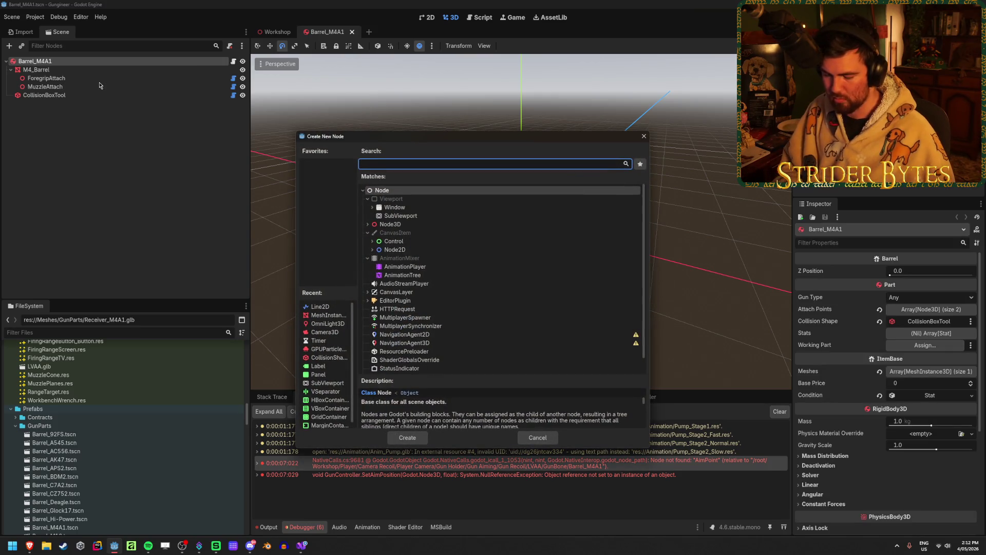
text(node3)
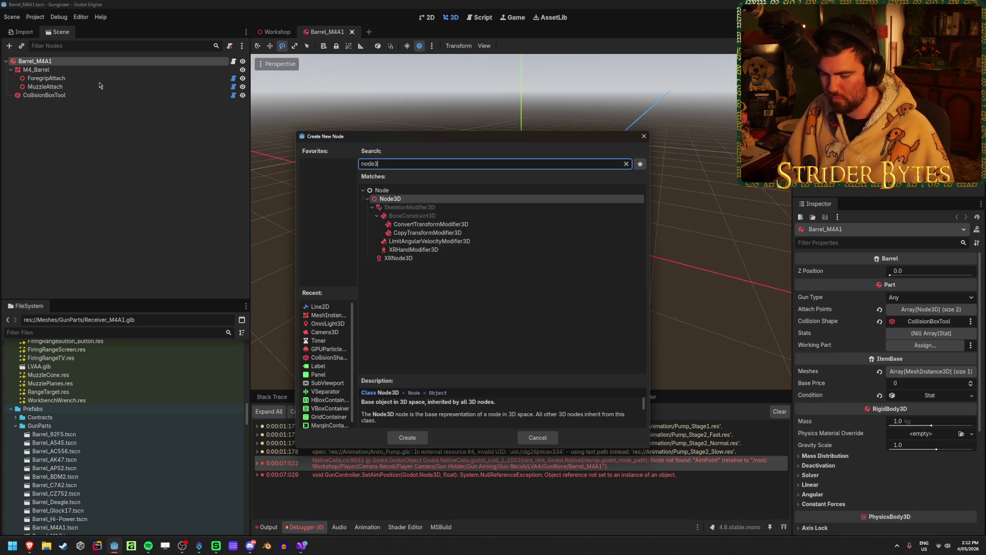
key(Return)
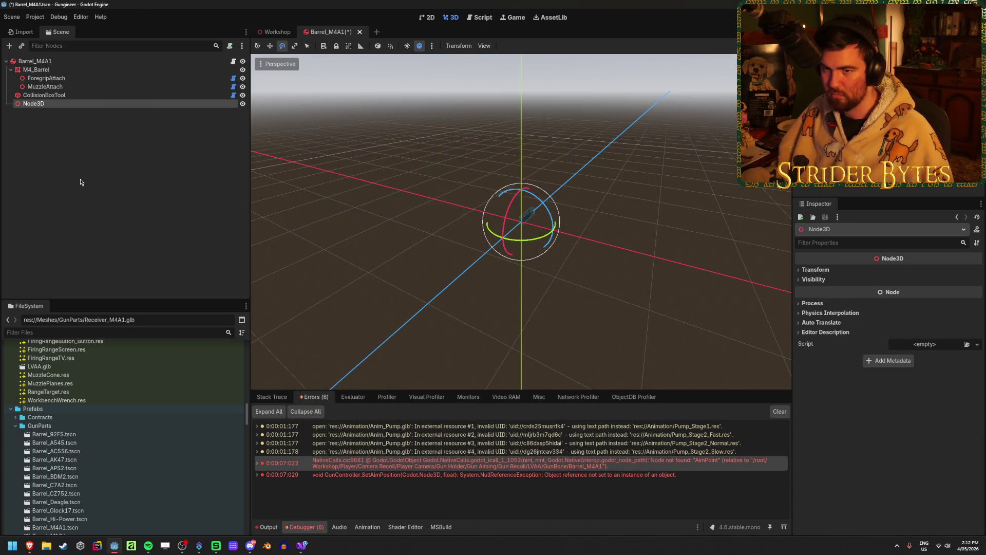
key(F2)
text(AimPoint)
key(Return)
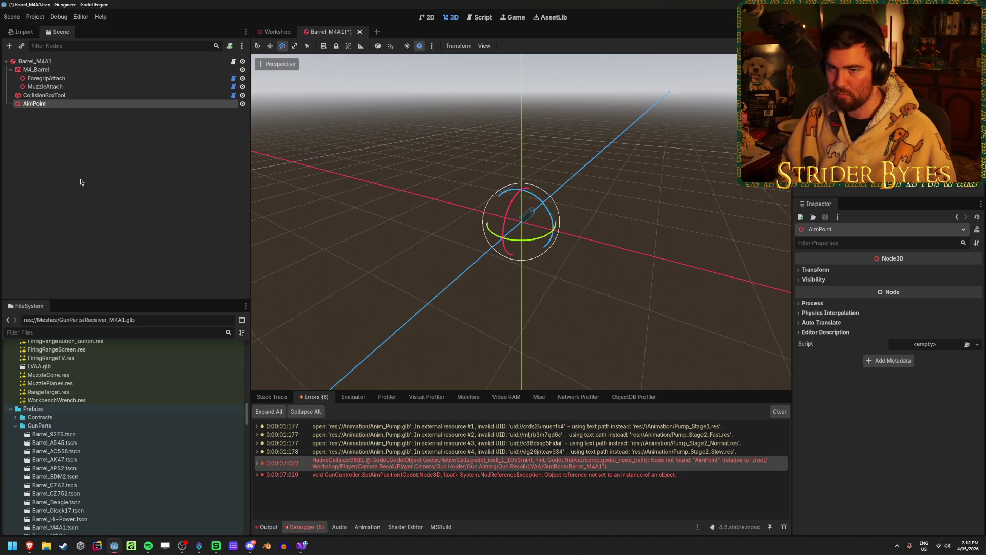
Step: Move AimPoint to the barrel's rear, slightly raised, then run the project
scroll(487, 259, up, 5)
key(w)
mouse_move(522, 258)
mouse_down()
mouse_move(676, 218)
mouse_move(394, 195)
mouse_up()
mouse_move(329, 192)
mouse_down()
mouse_move(585, 226)
mouse_move(470, 219)
mouse_move(475, 240)
mouse_up()
drag(534, 178, 534, 129)
scroll(674, 173, up, 2)
mouse_move(675, 173)
mouse_down()
mouse_move(532, 214)
mouse_move(543, 196)
mouse_move(552, 200)
mouse_up()
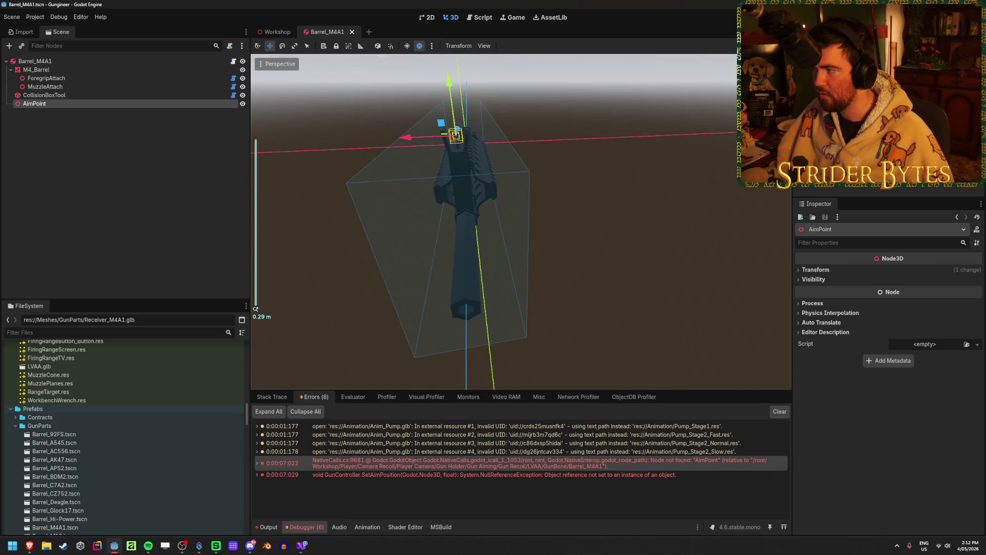
key(F5)
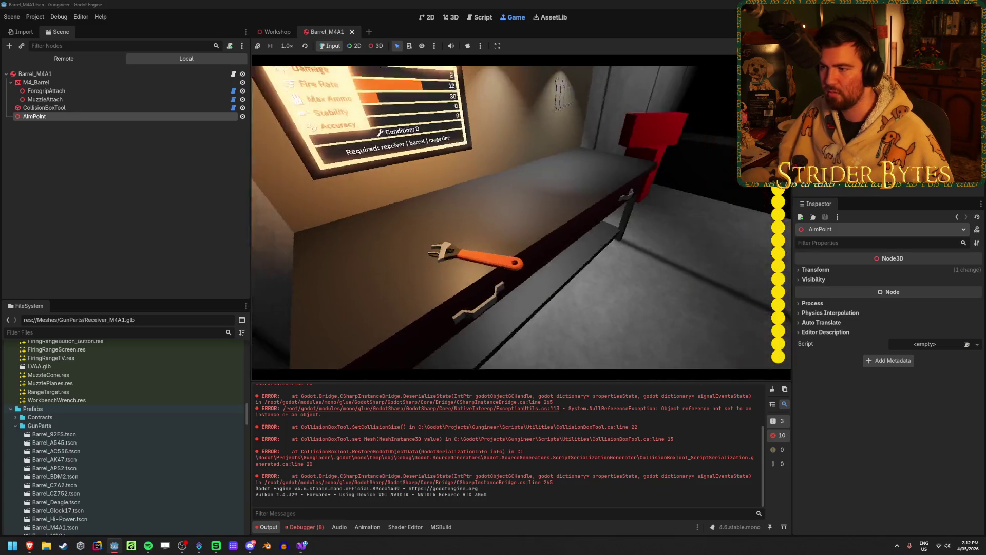
Step: In the running game, look up, walk to the workbench stats screen and back, then stop
drag(521, 218, 522, 217)
key(w)
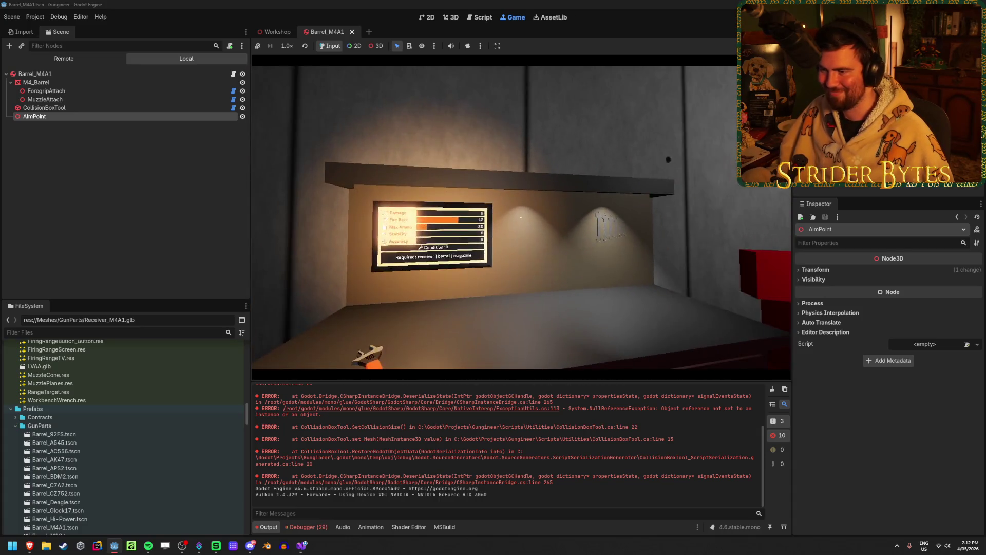
key(s)
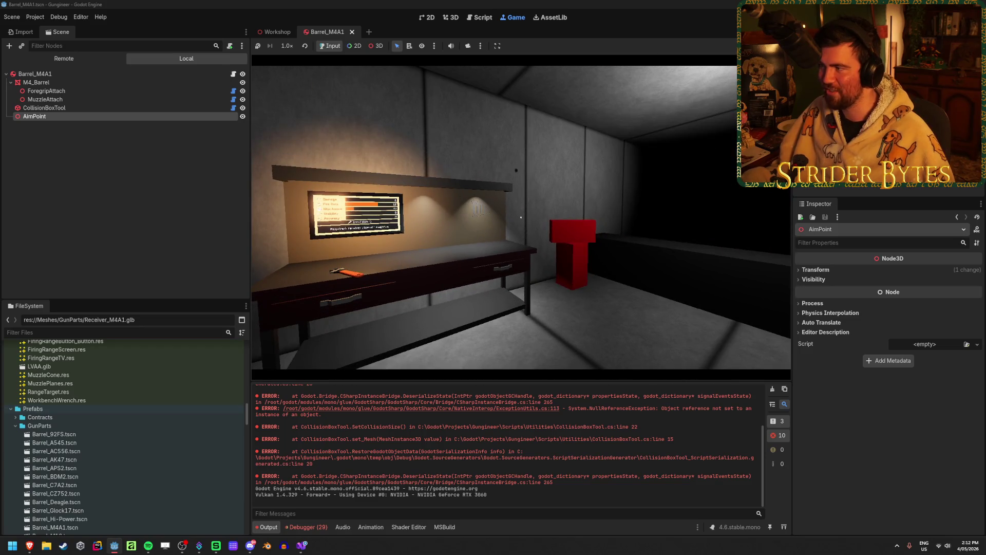
key(F8)
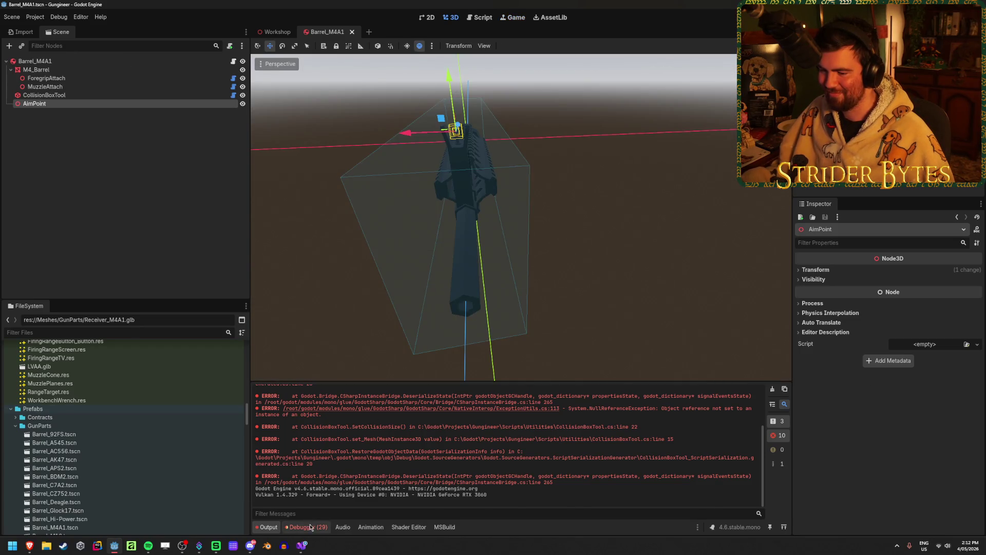
Step: Expand the index-out-of-range error in Debugger > Errors and select its AmmoCounterUI.cs:73 stack line
click(307, 527)
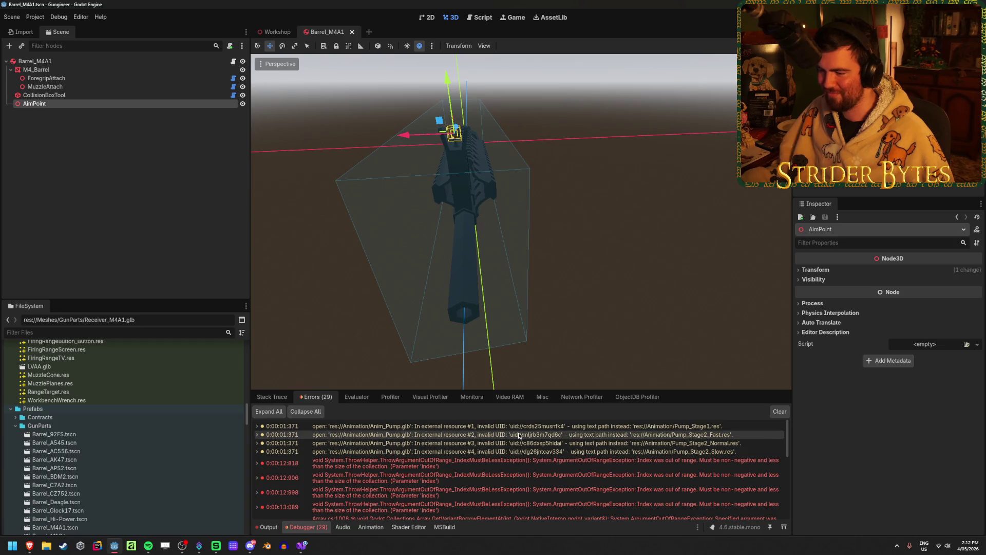
scroll(519, 436, down, 10)
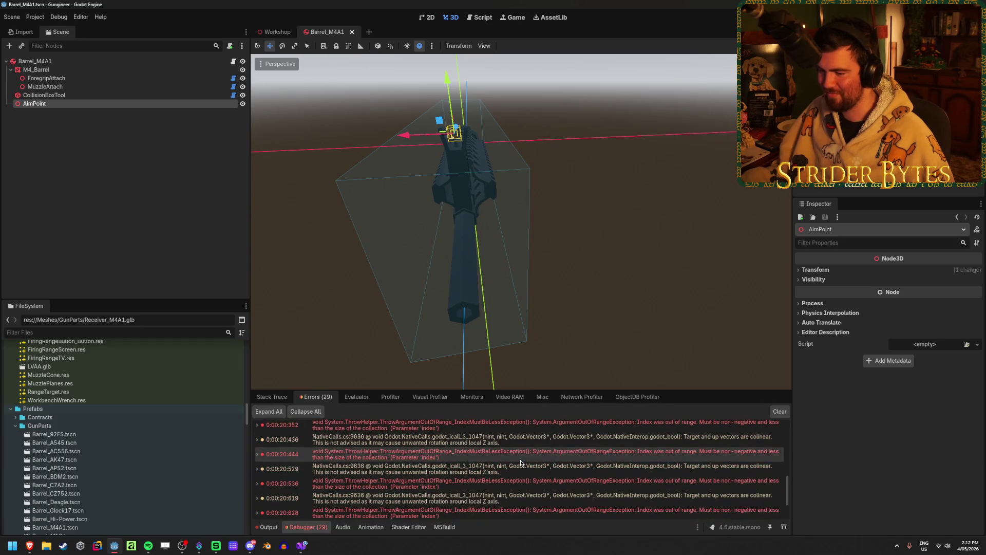
scroll(520, 461, up, 5)
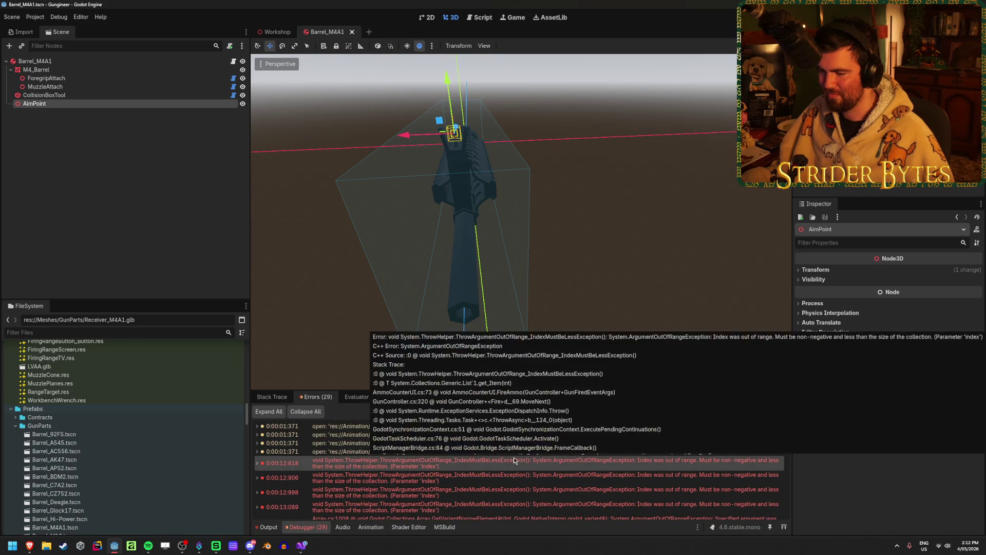
double_click(515, 462)
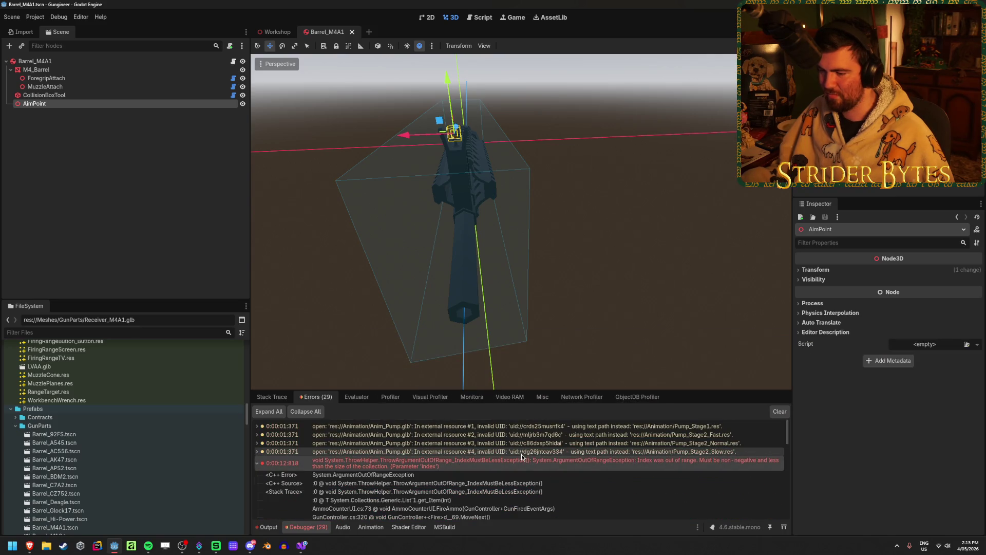
scroll(519, 468, down, 1)
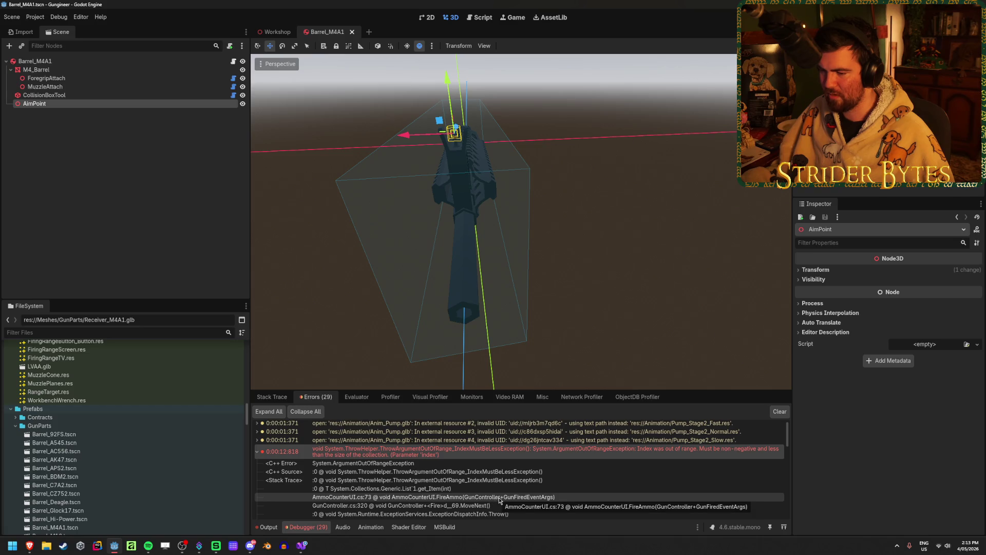
click(500, 497)
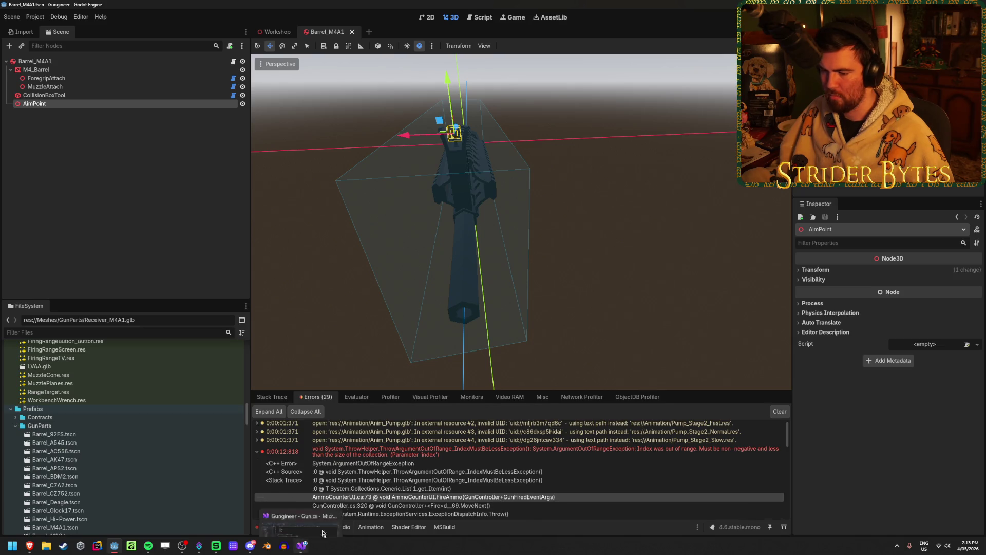
key(Left)
key(Left)
key(Right)
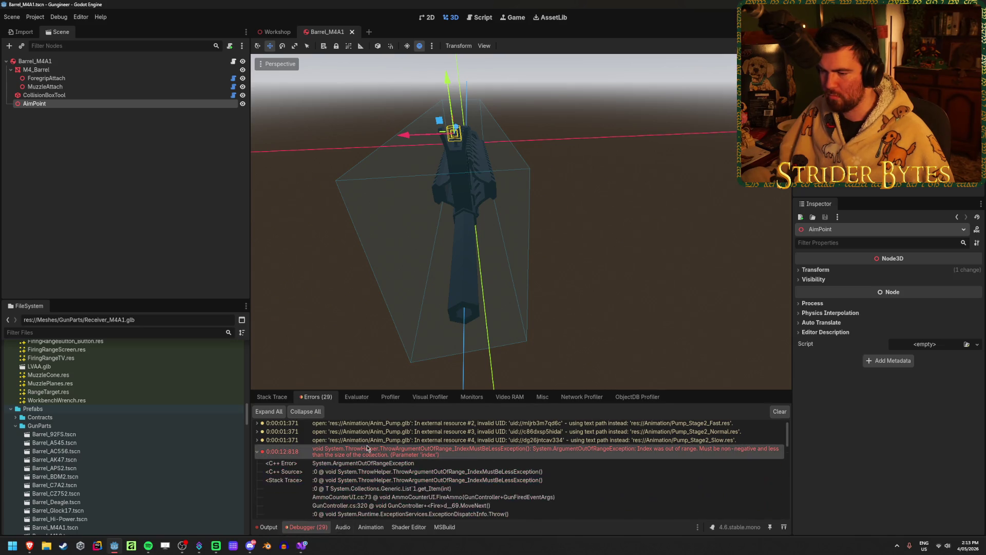
click(352, 497)
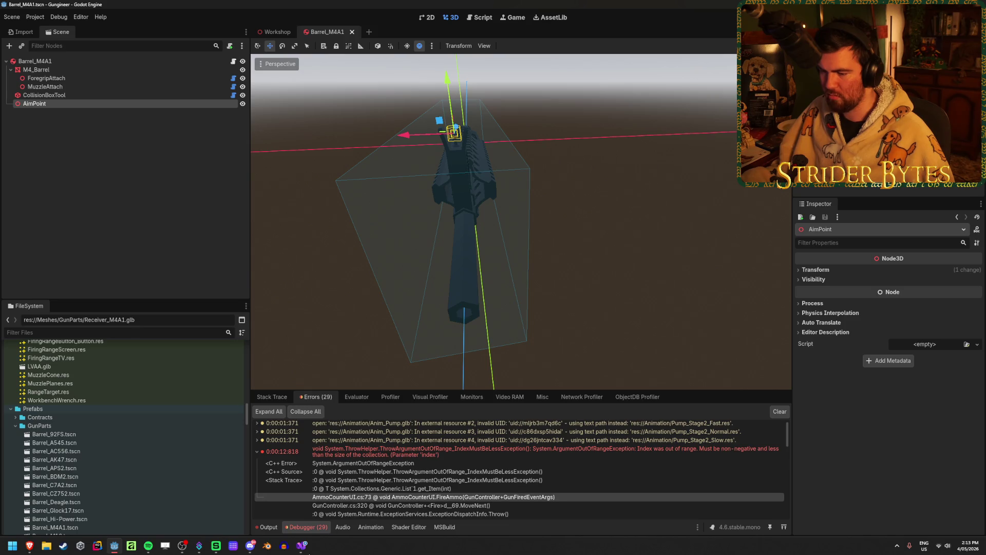
Step: Bring Visual Studio to the front and scroll through the open Gun.cs code
click(302, 546)
scroll(96, 222, down, 10)
scroll(75, 473, up, 2)
scroll(93, 451, up, 3)
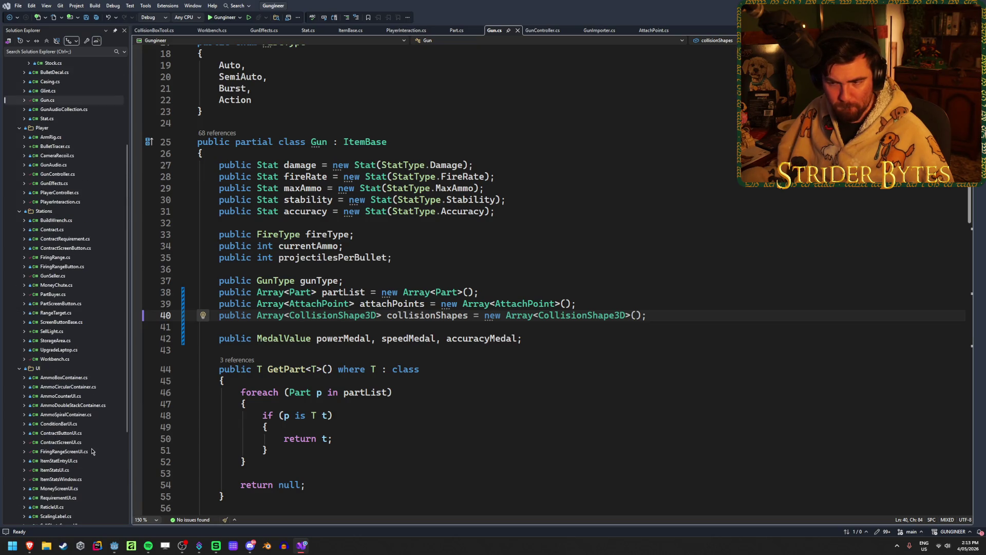
Step: Open AmmoCounterUI.cs in Visual Studio and compare it against the error in Godot
double_click(84, 397)
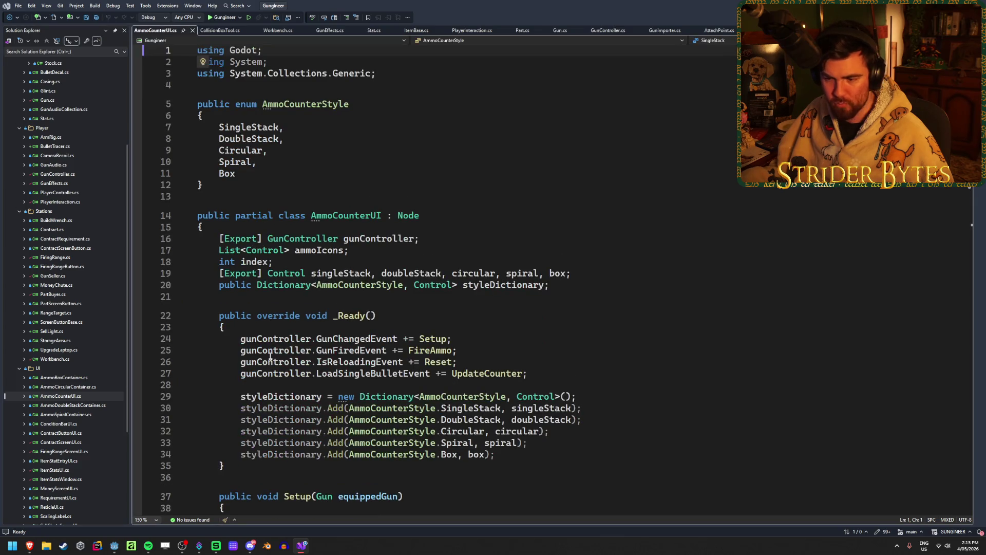
scroll(356, 329, down, 5)
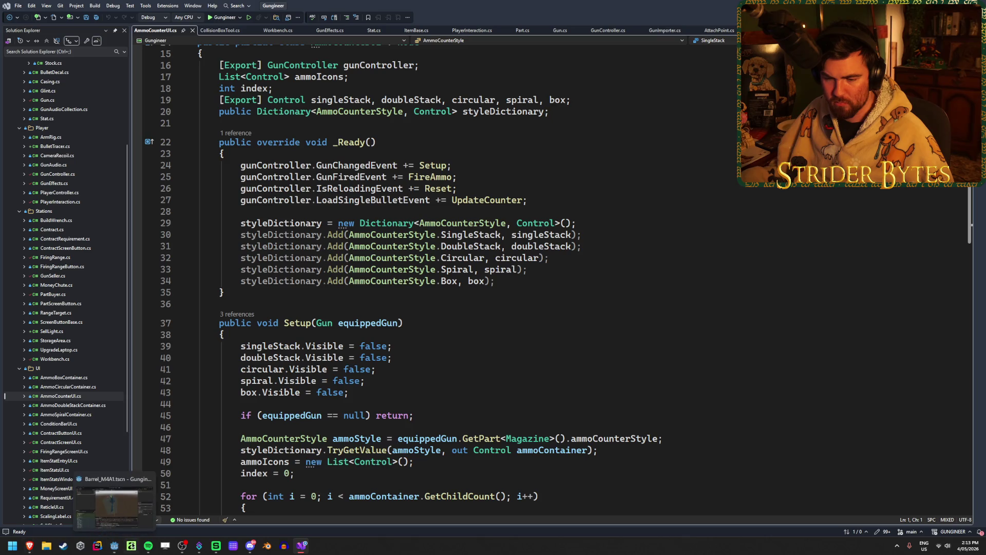
click(114, 545)
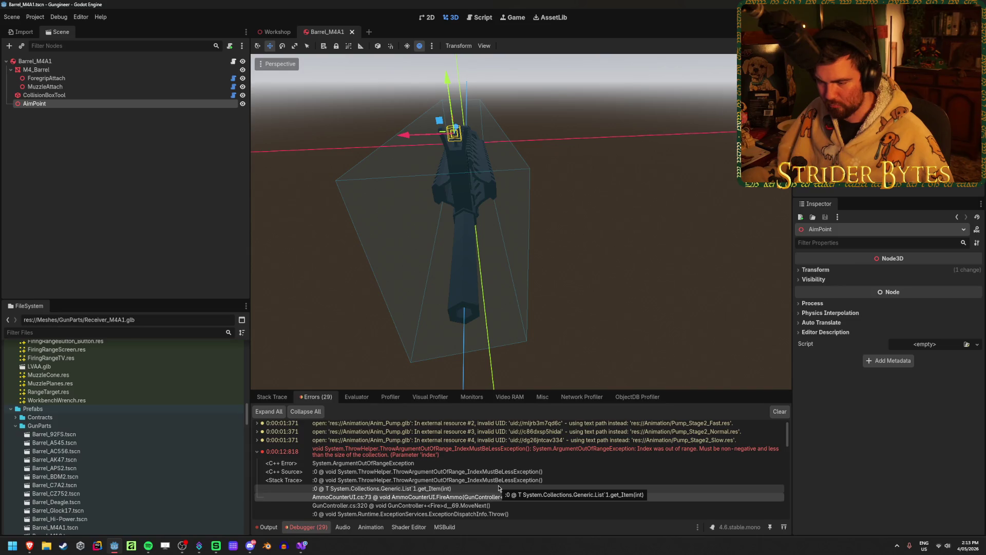
scroll(437, 482, down, 1)
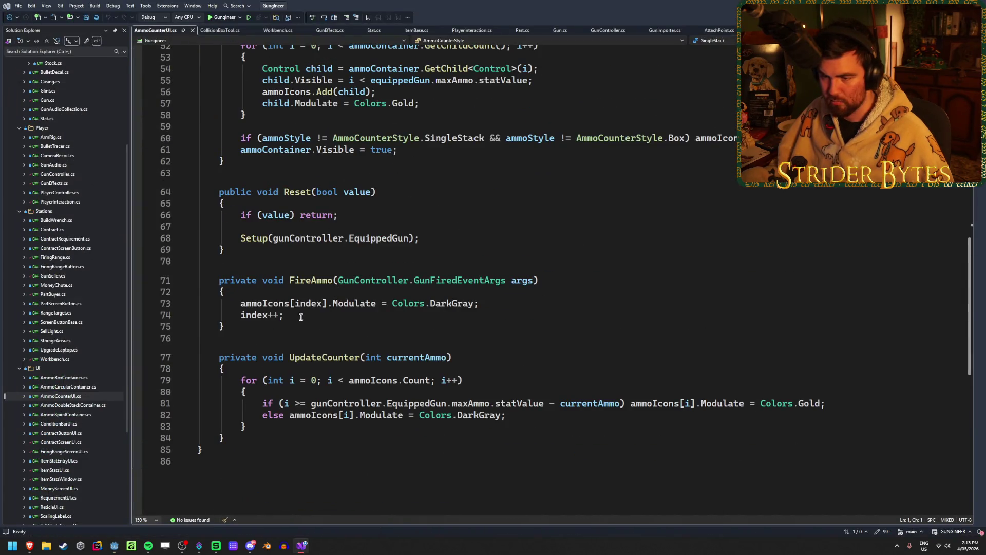
Step: Inspect ammoIcons and index on line 73 and the GunFiredEventArgs definition, then hide Visual Studio
click(270, 304)
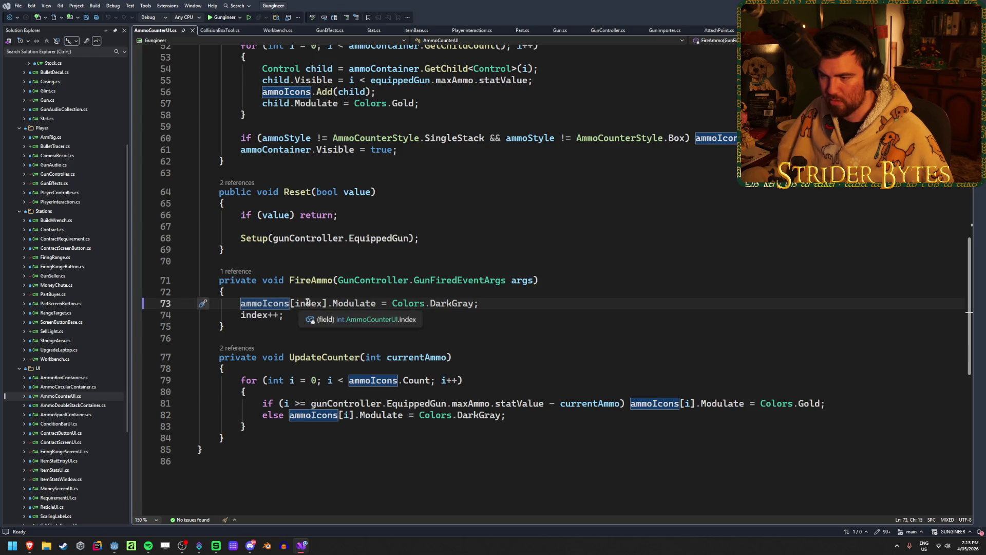
click(317, 303)
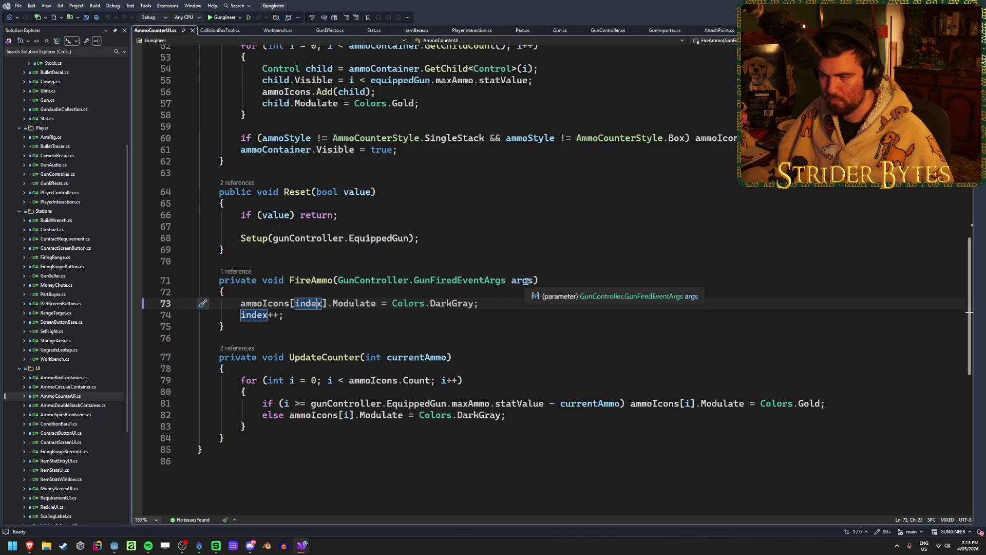
ctrl+click(467, 281)
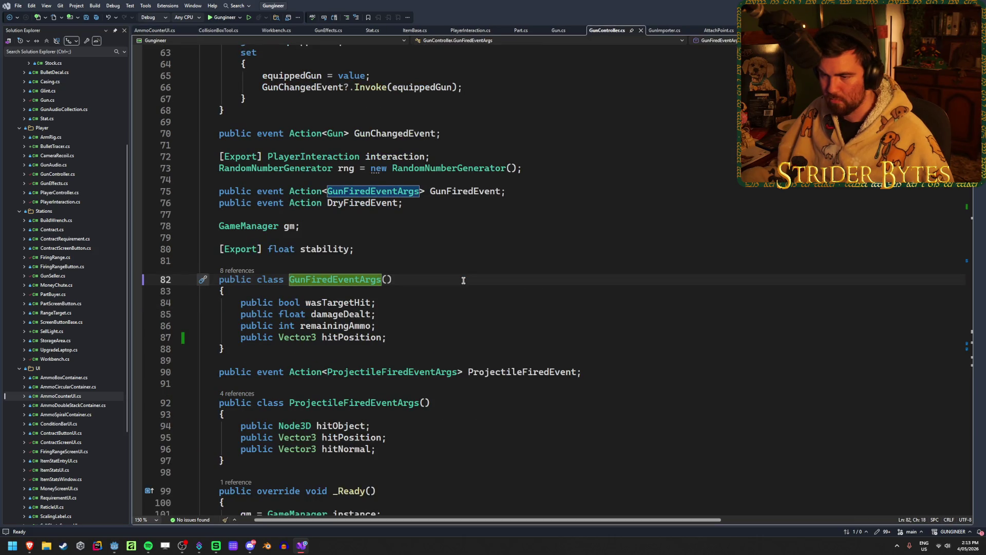
click(8, 18)
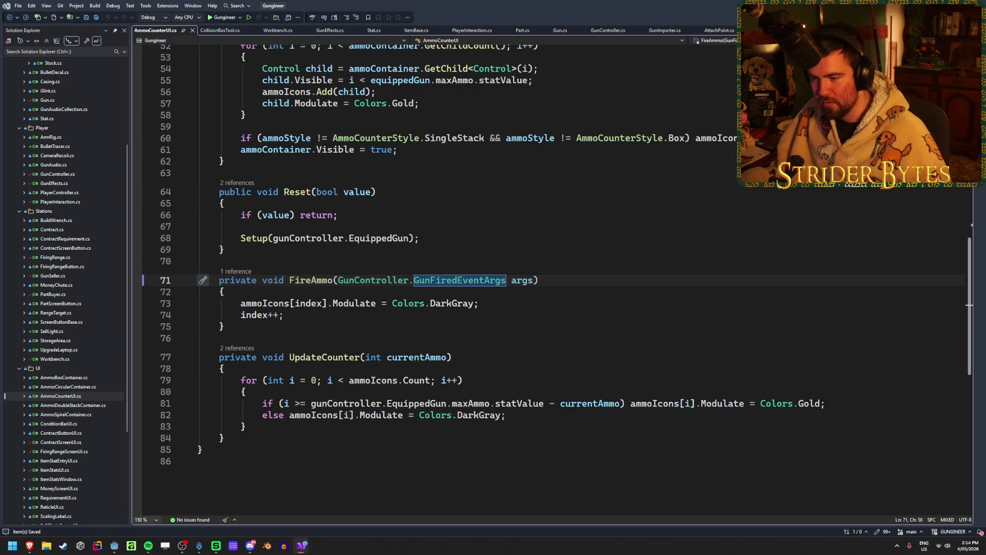
key(super+d)
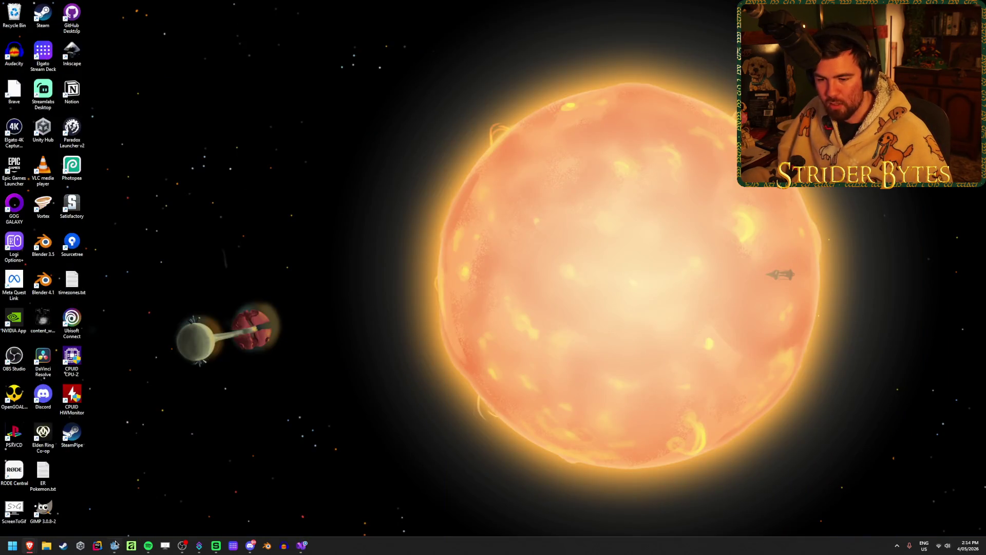
Step: Return to Godot's Workshop scene and scroll the FileSystem to find the UI prefabs
click(115, 544)
click(262, 34)
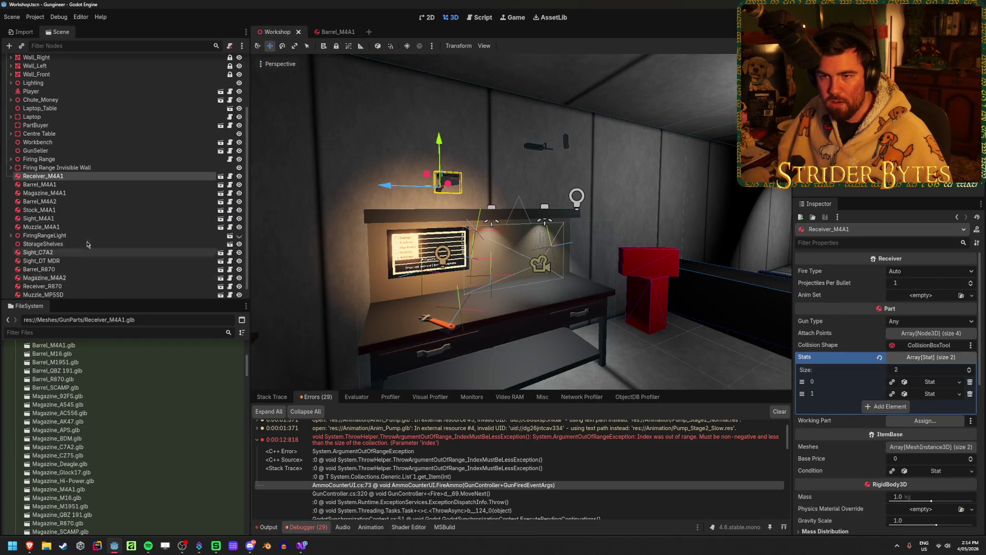
scroll(87, 246, up, 3)
scroll(119, 237, down, 3)
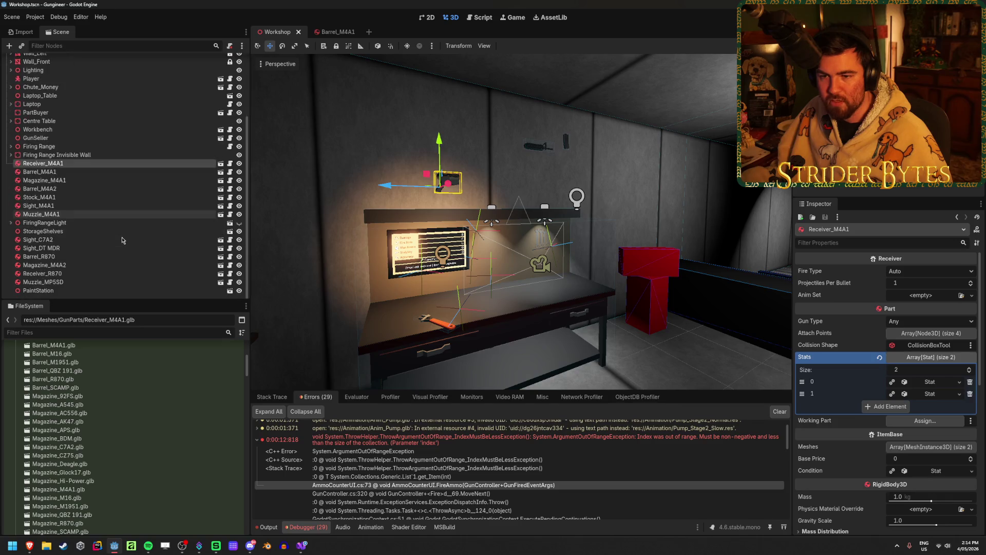
scroll(95, 463, down, 5)
scroll(95, 463, up, 10)
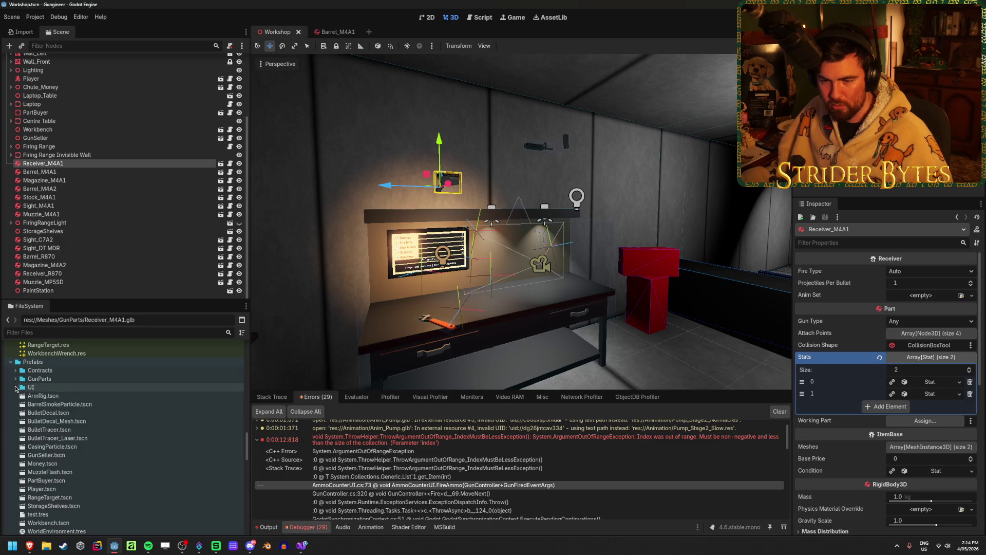
Step: Open the AmmoCounterUI scene, rebuild the C# project, and open the AmmoCounterUI.cs:73 error line
click(16, 387)
double_click(77, 396)
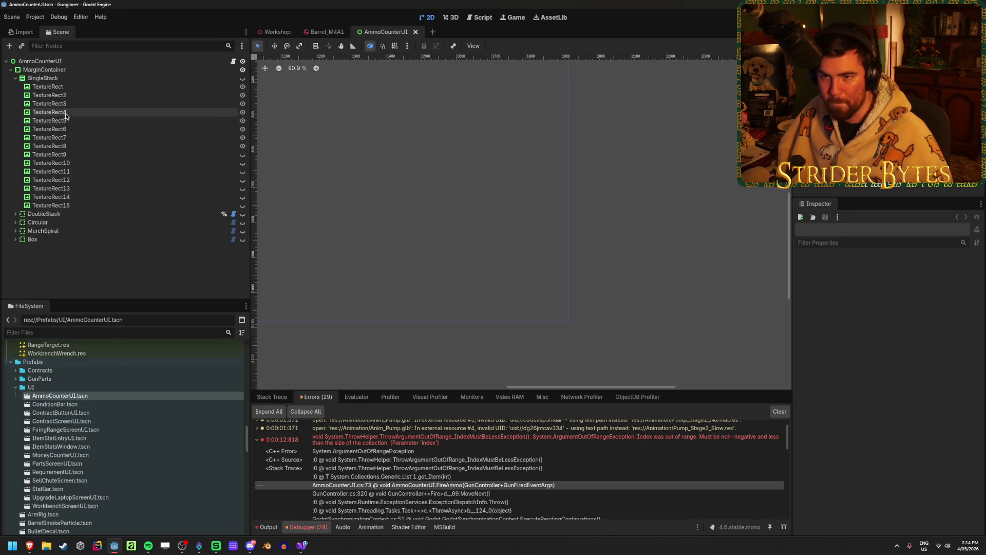
click(41, 61)
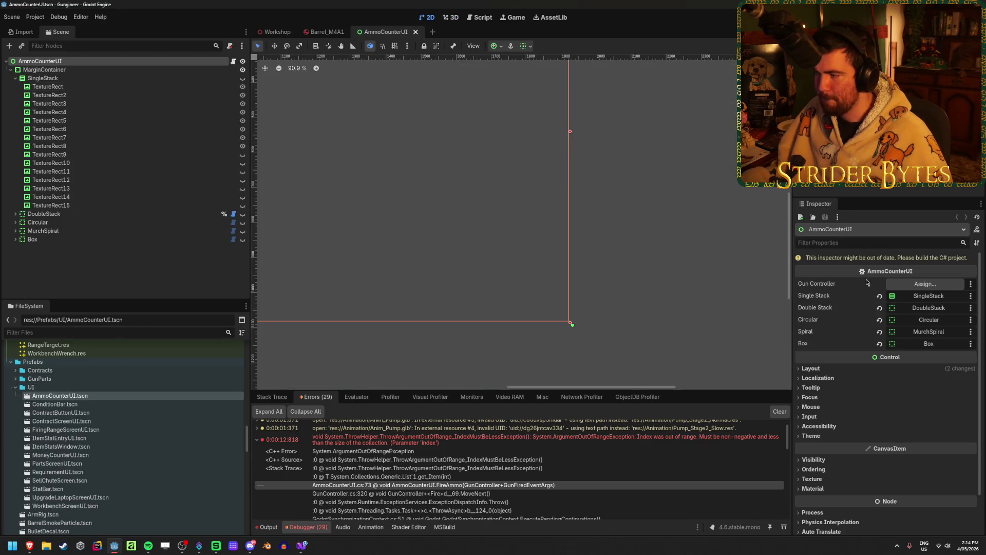
key(alt+b)
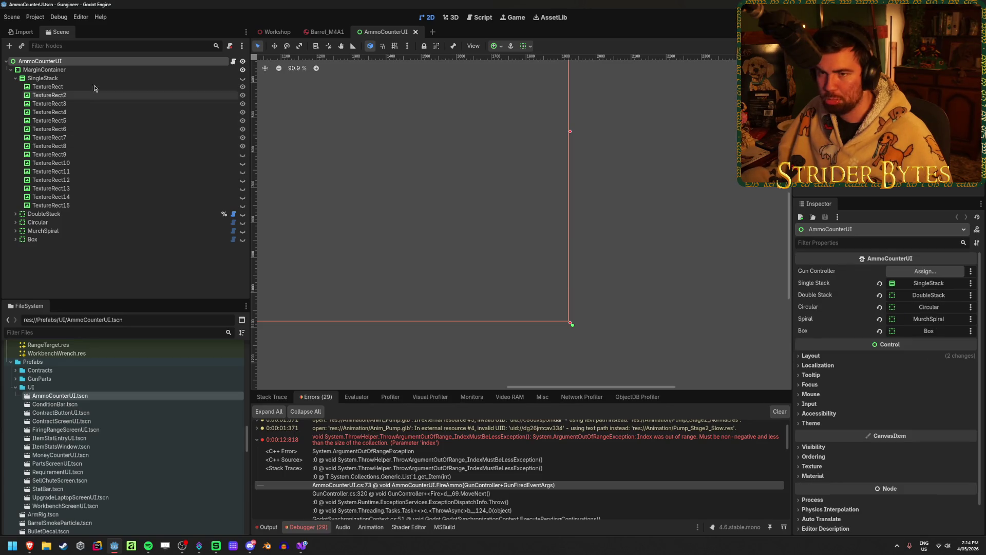
double_click(308, 485)
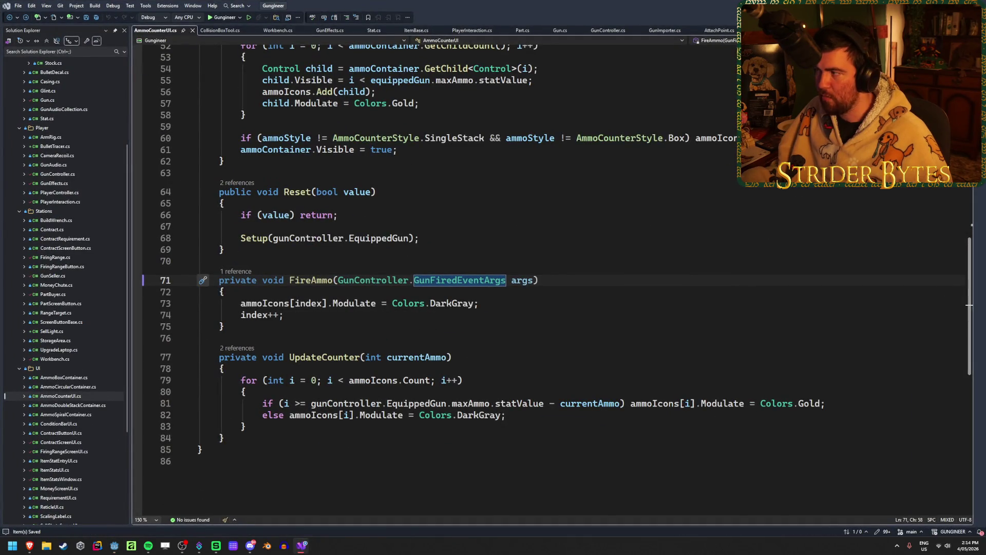
key(alt+Tab)
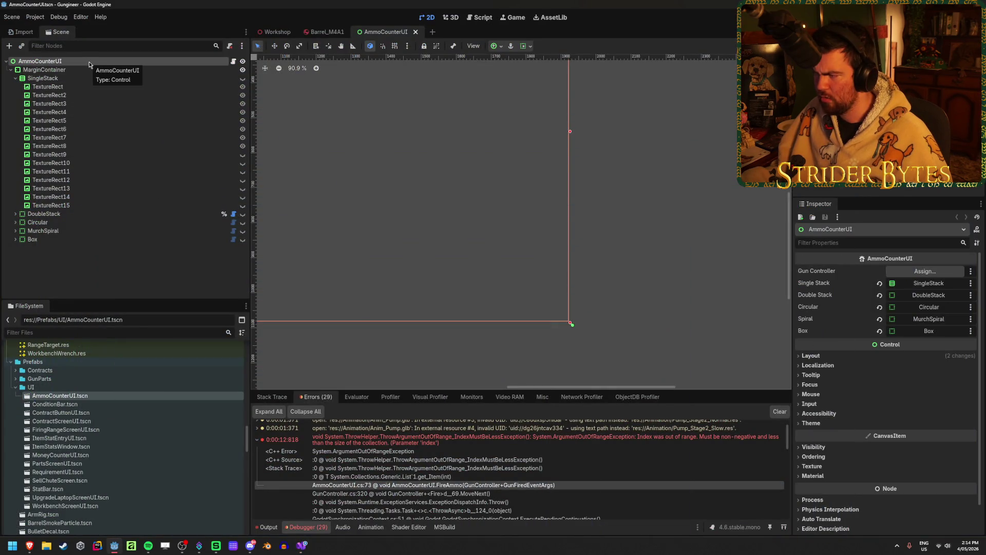
key(alt+Tab)
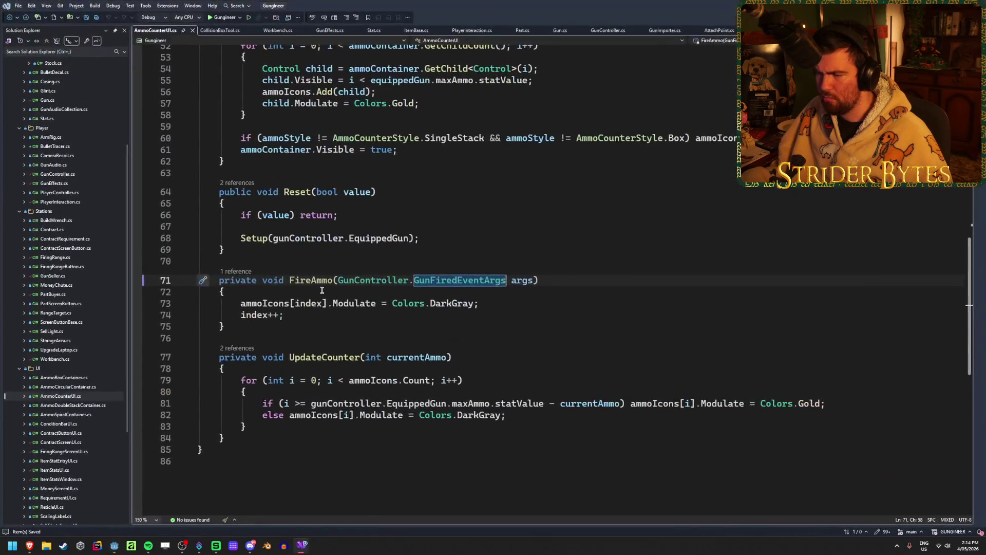
scroll(269, 304, up, 15)
scroll(270, 306, down, 4)
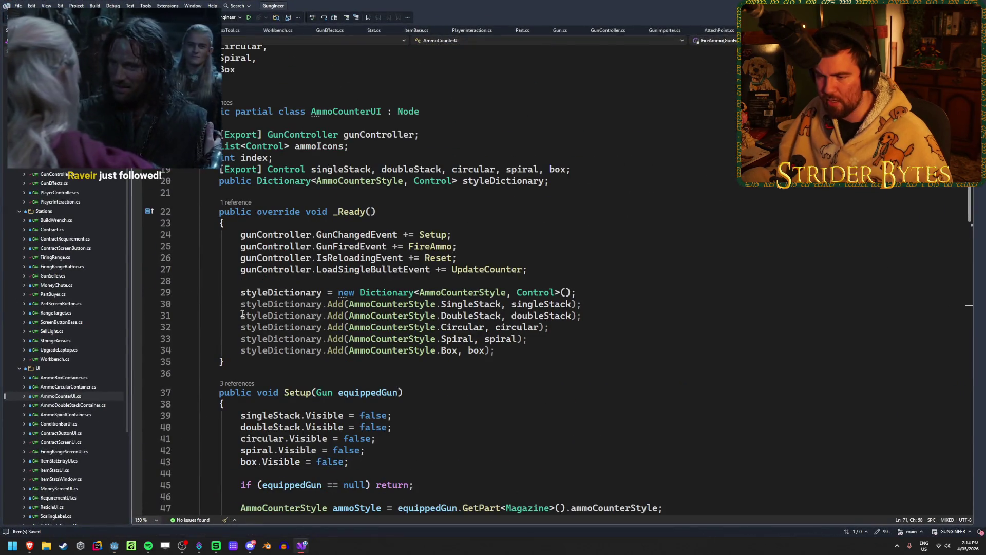
scroll(269, 307, up, 3)
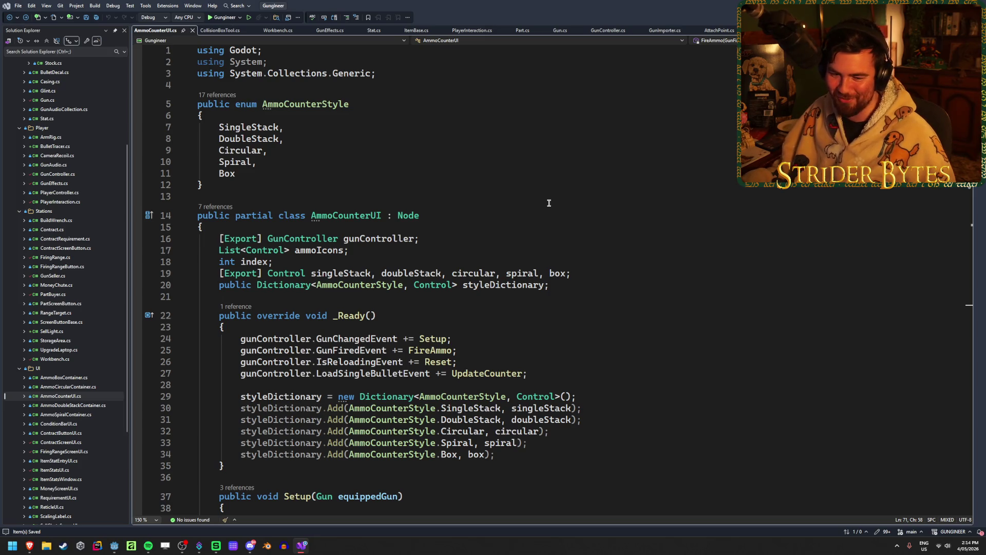
click(278, 408)
click(278, 396)
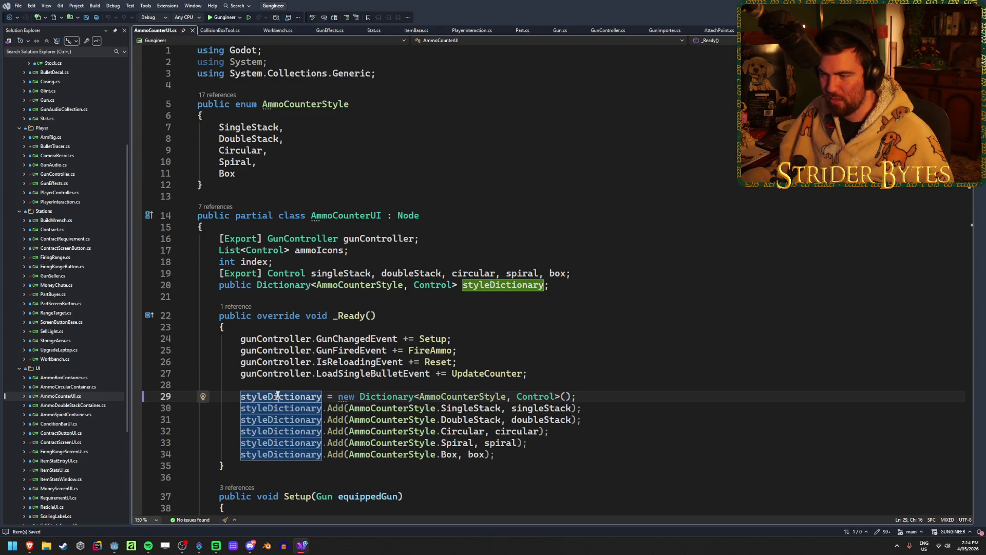
scroll(280, 394, down, 9)
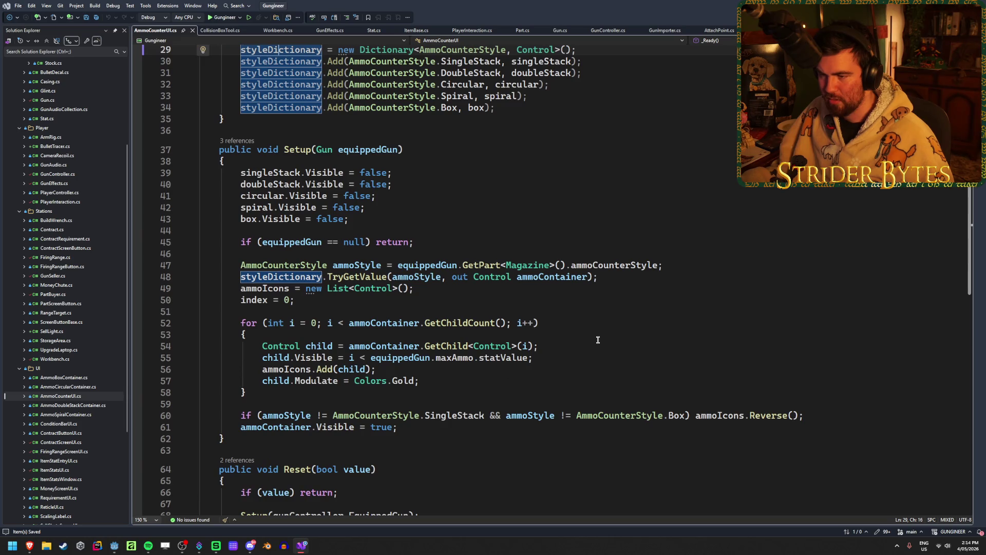
click(443, 291)
mouse_move(347, 277)
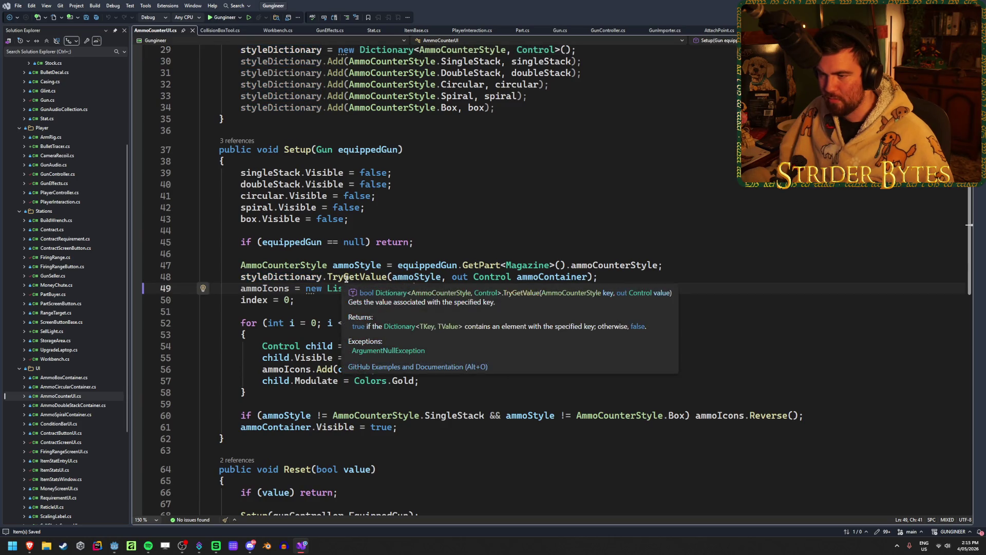
mouse_move(305, 279)
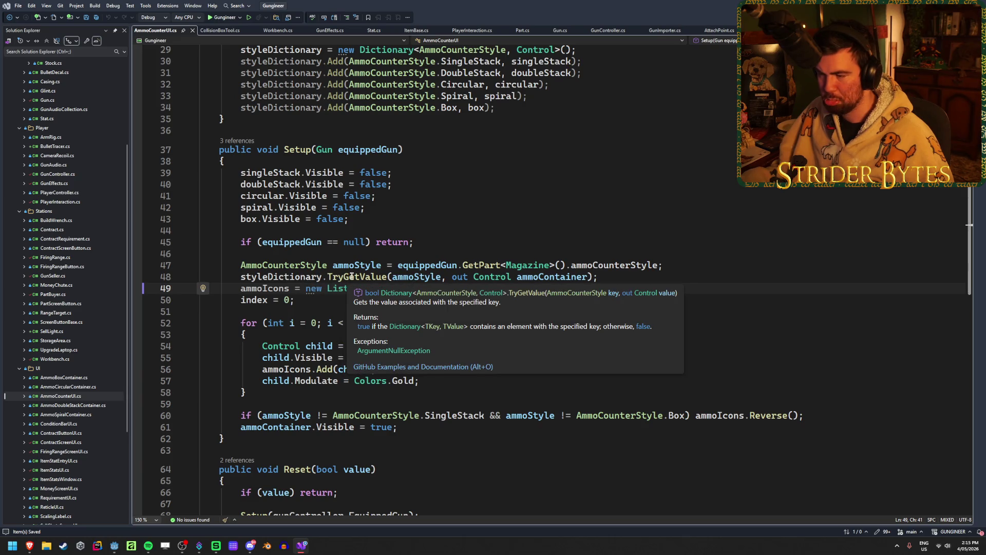
scroll(311, 97, up, 9)
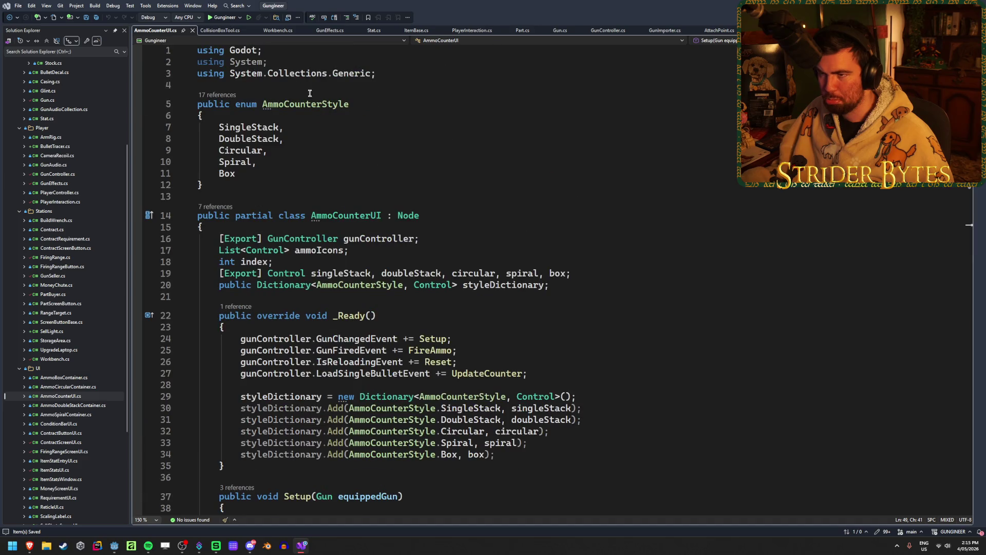
drag(380, 73, 230, 74)
Step: Add a 'using Godot.Collections;' directive and save the script
text(G)
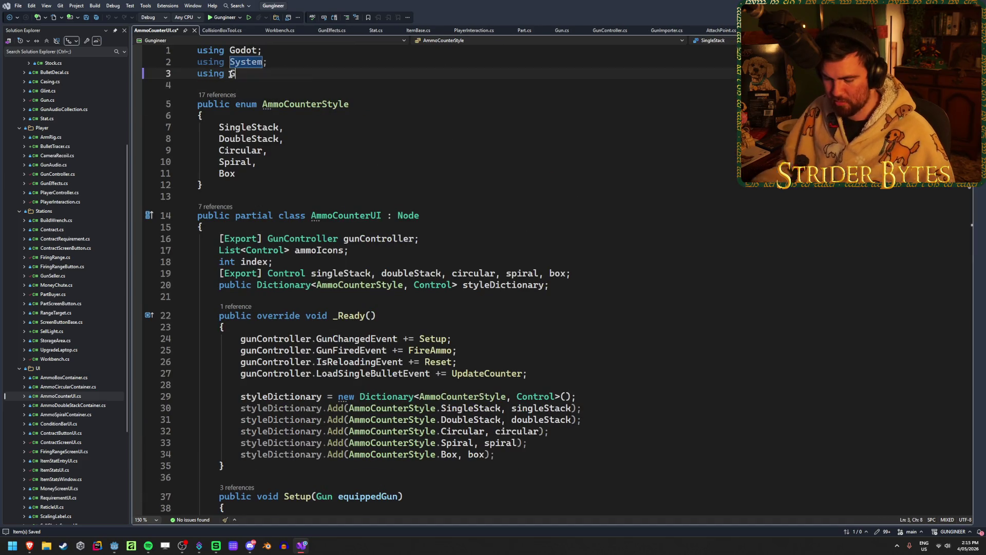
text(odot.Co)
key(Tab)
text(;)
key(ctrl+s)
Step: Change the ammoIcons field type on line 17 from List<Control> to Array<Control>
click(260, 252)
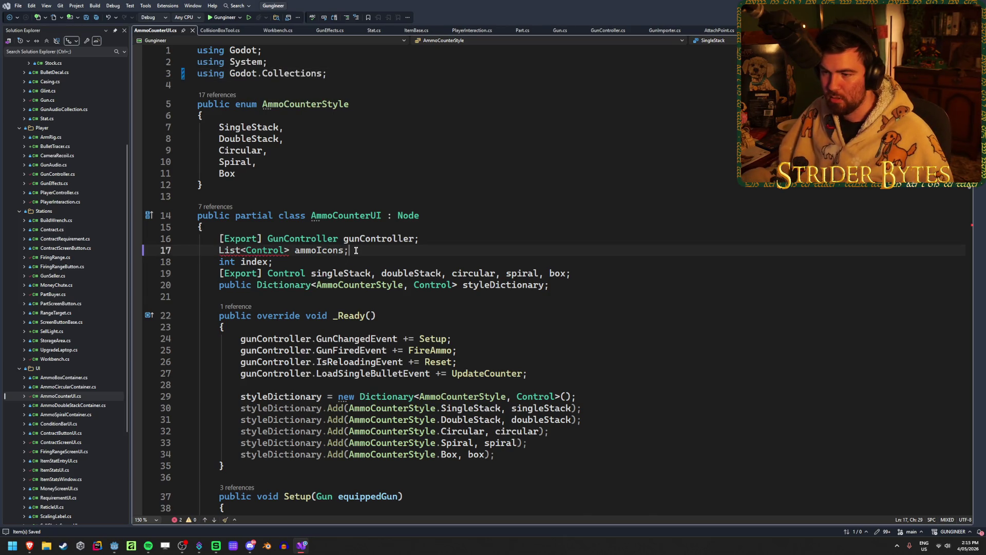
double_click(229, 250)
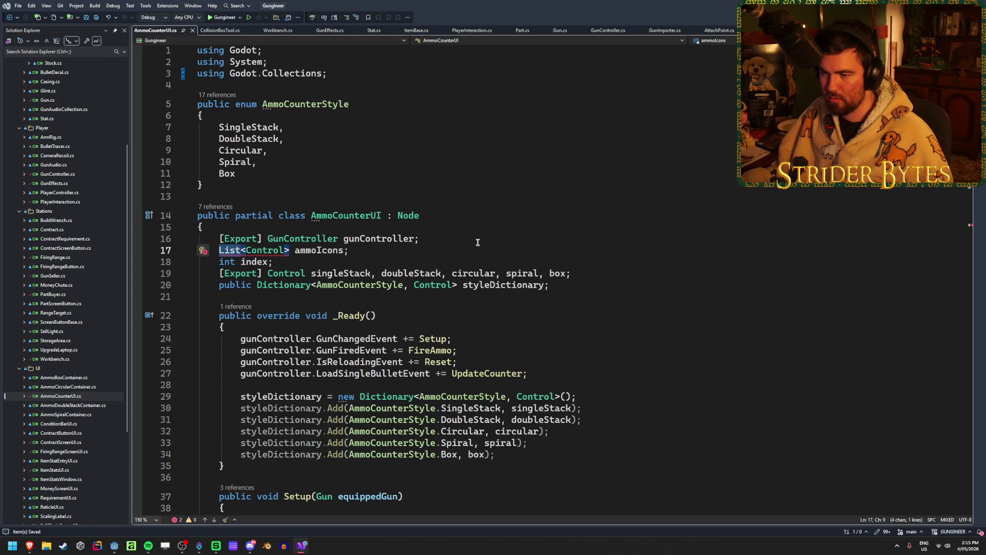
scroll(478, 243, down, 2)
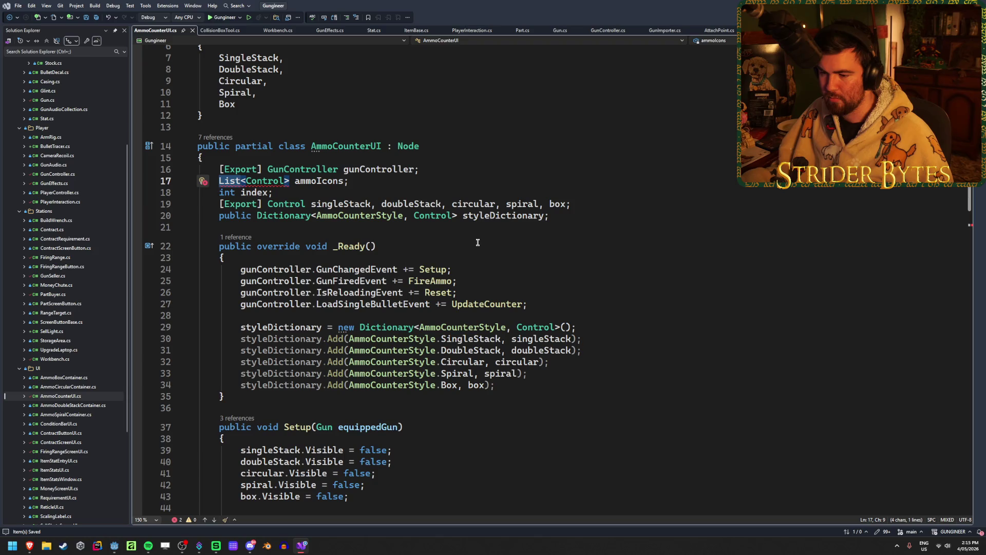
scroll(478, 242, down, 5)
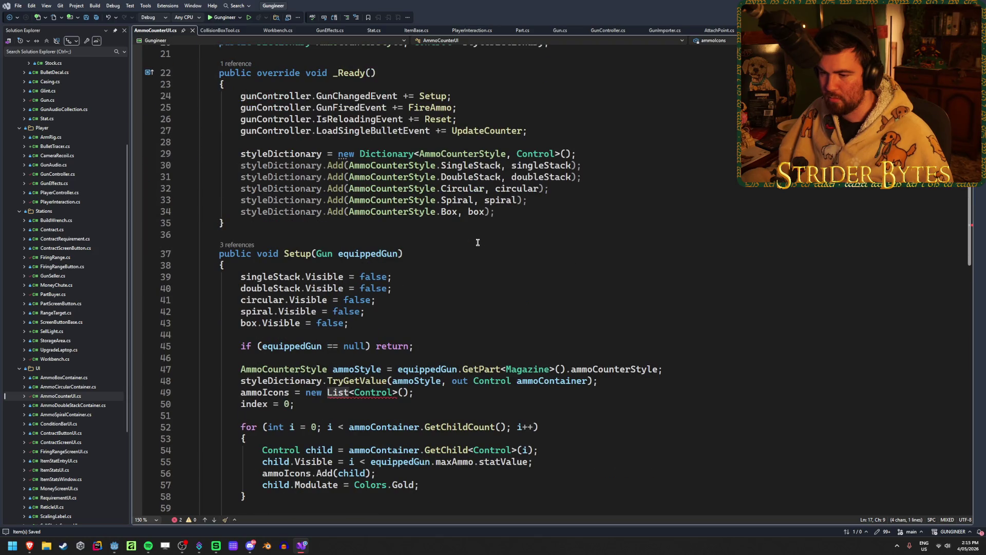
scroll(478, 242, down, 3)
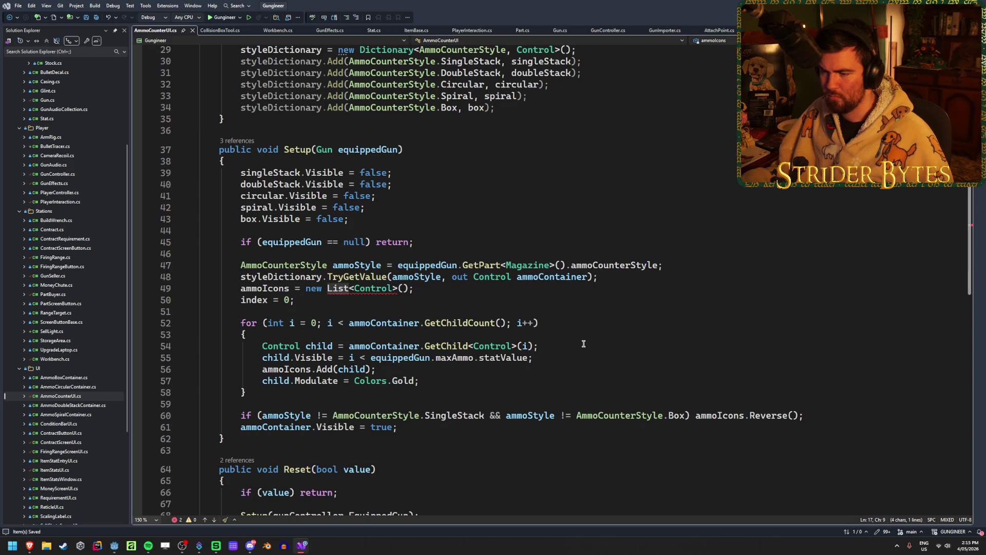
scroll(584, 343, up, 9)
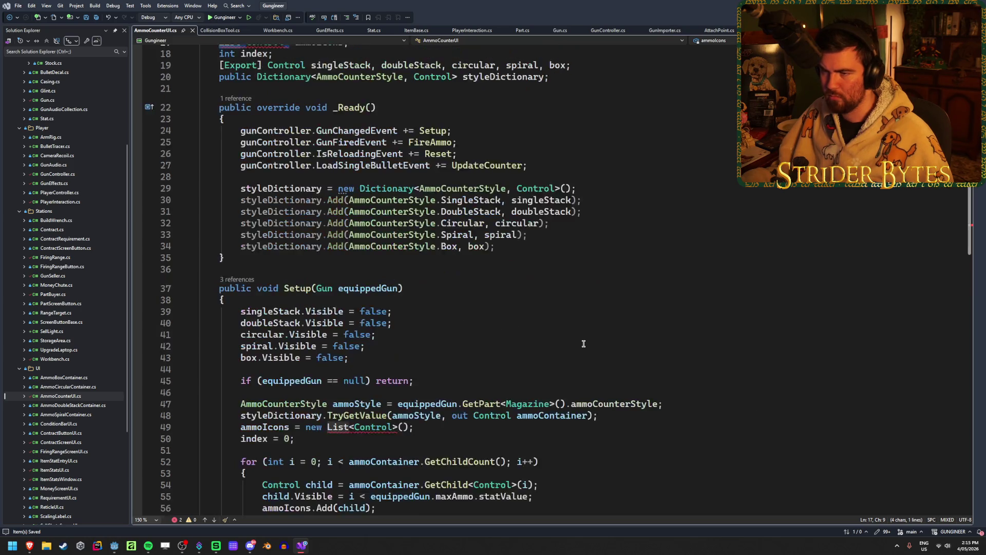
text(Array)
key(Tab)
Step: Change List to Array on line 49, save AmmoCounterUI.cs, and return to Godot
scroll(425, 224, down, 9)
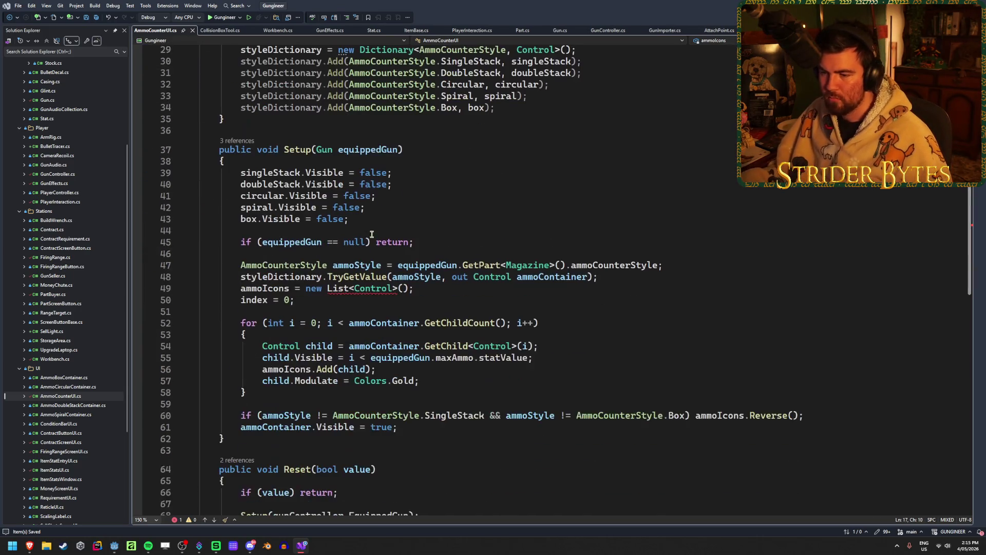
double_click(338, 288)
text(Array)
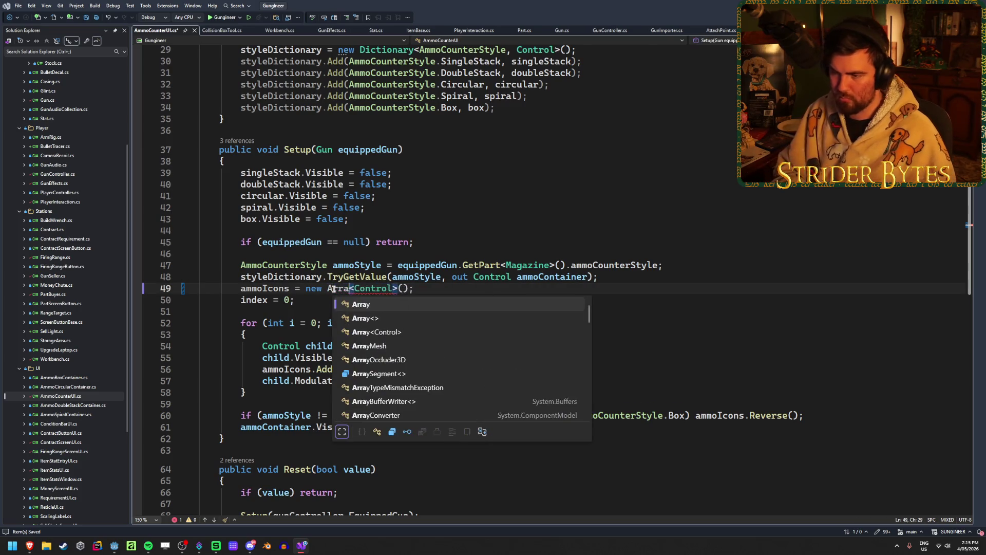
key(Tab)
key(ctrl+s)
scroll(645, 299, down, 13)
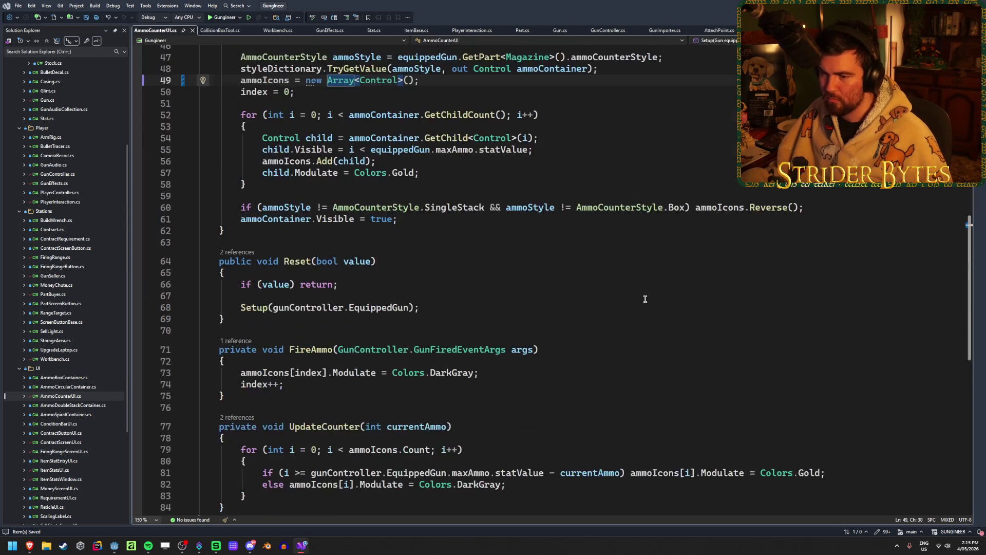
scroll(645, 299, up, 15)
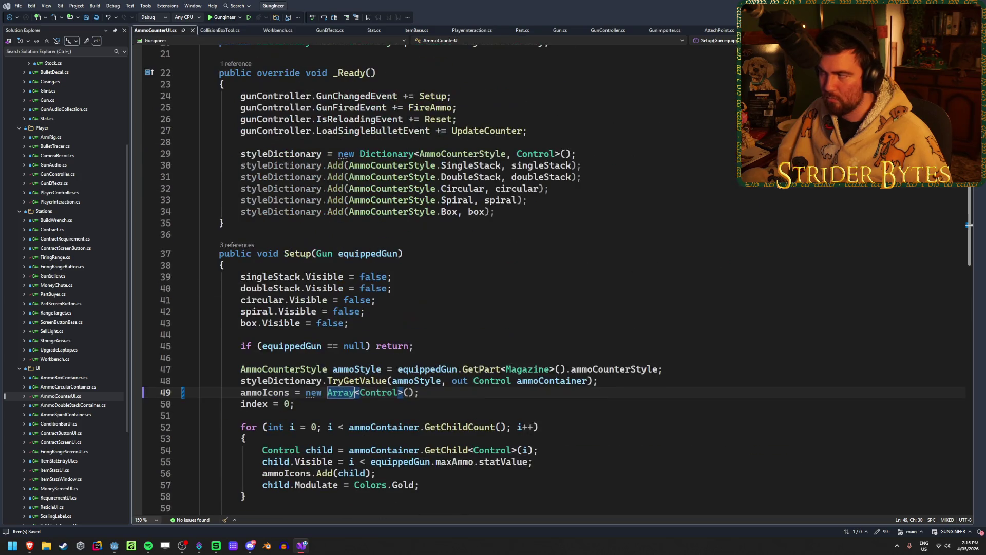
key(alt+Tab)
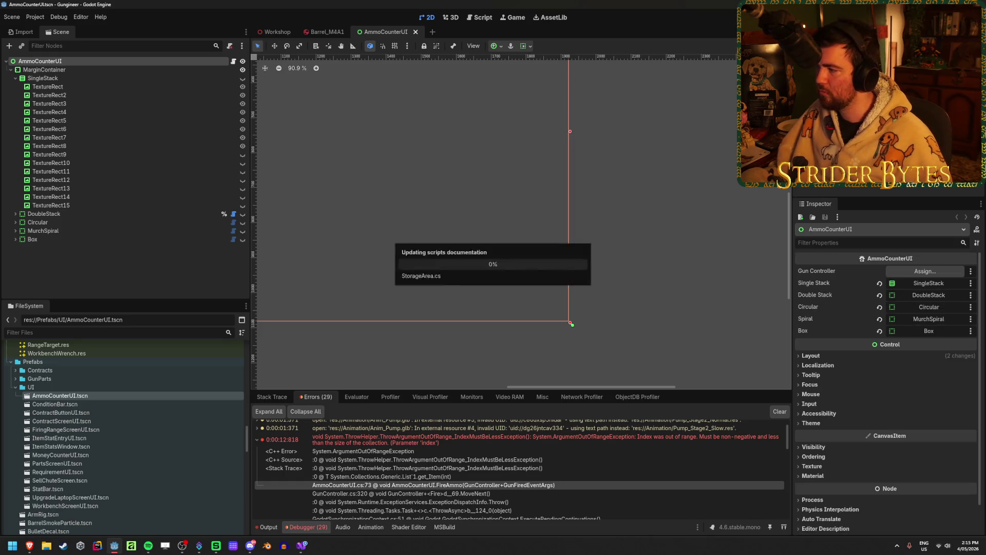
Step: Build the .NET project and run the game with F5
key(F5)
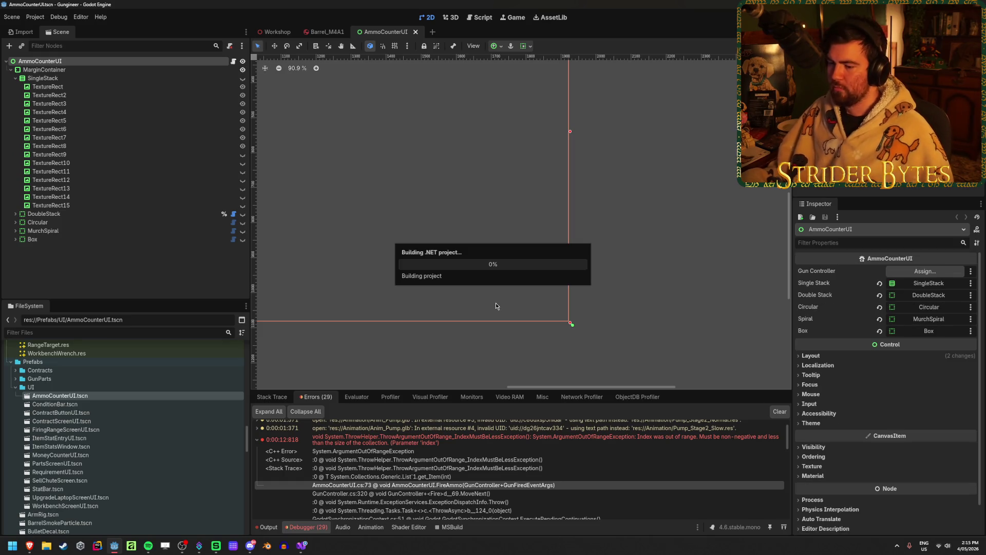
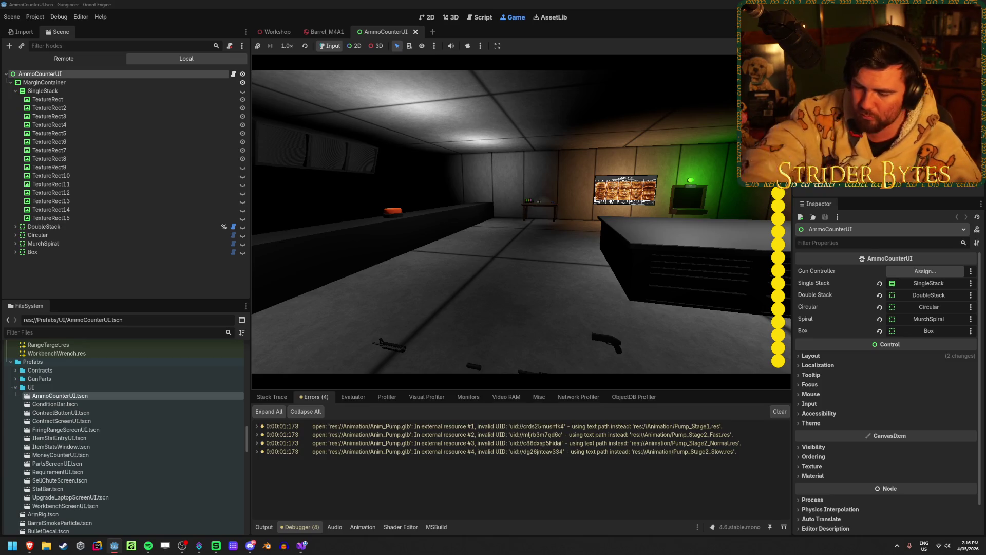
Step: Walk the player to the workbench, step back, and fire repeatedly at the wall
key(w)
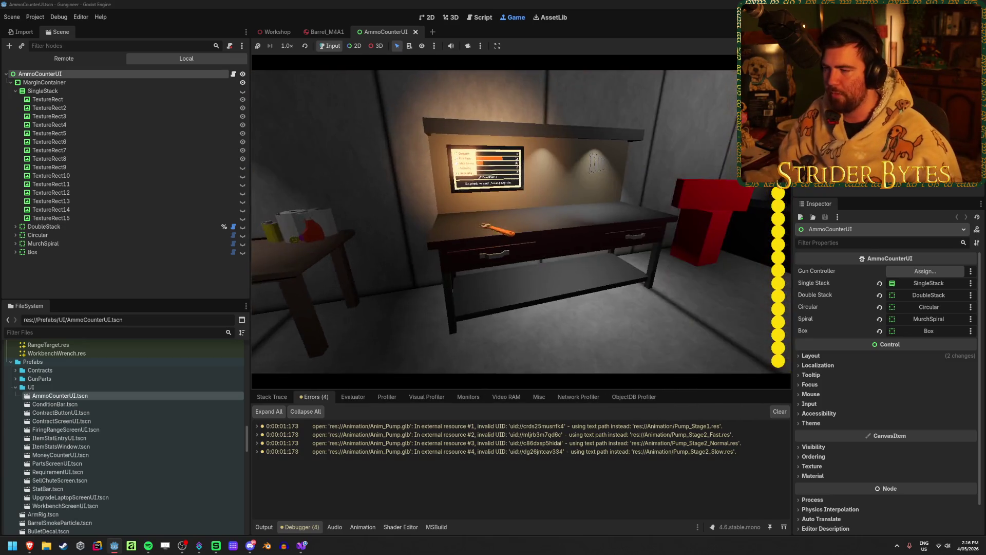
key(Escape)
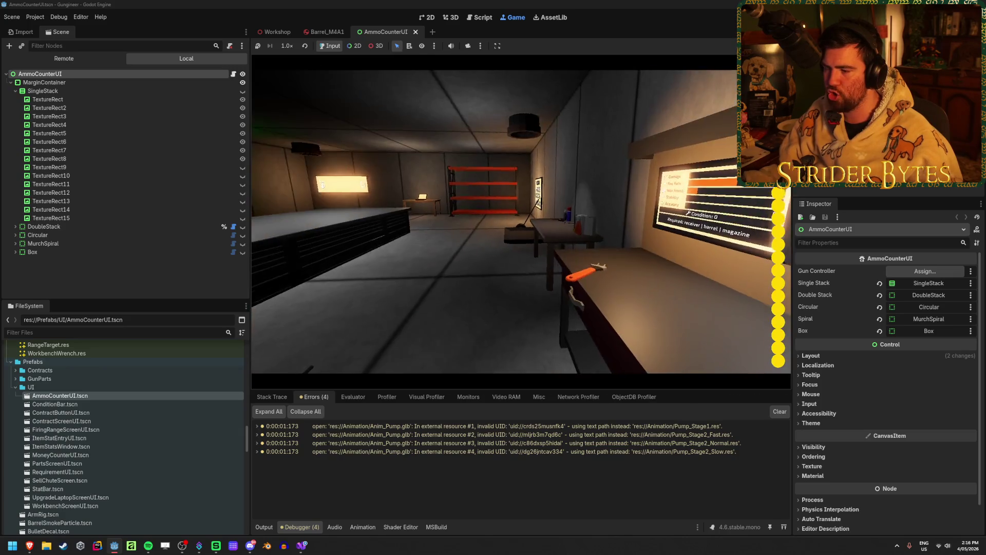
click(521, 222)
click(522, 222)
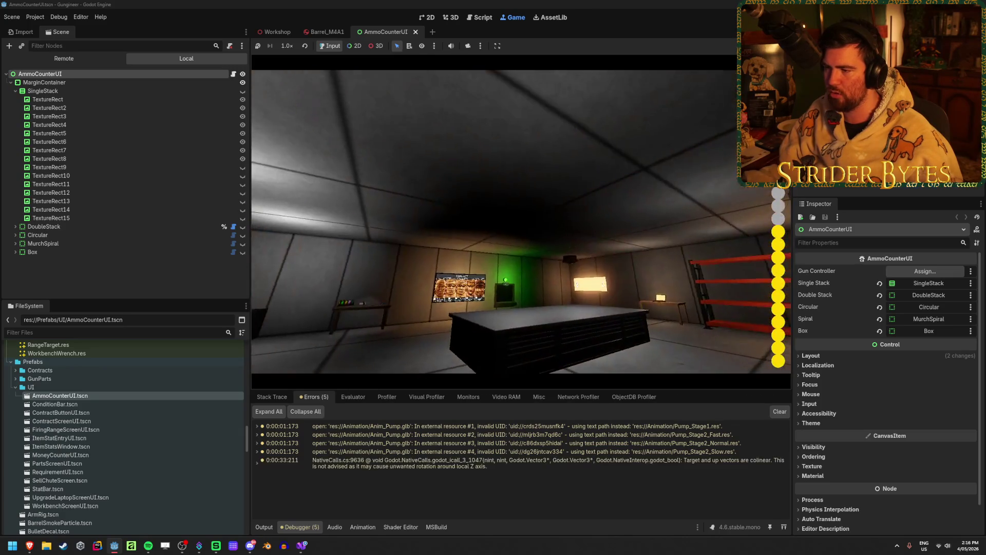
click(521, 222)
click(522, 222)
click(521, 222)
click(522, 222)
click(522, 222)
click(522, 222)
click(521, 222)
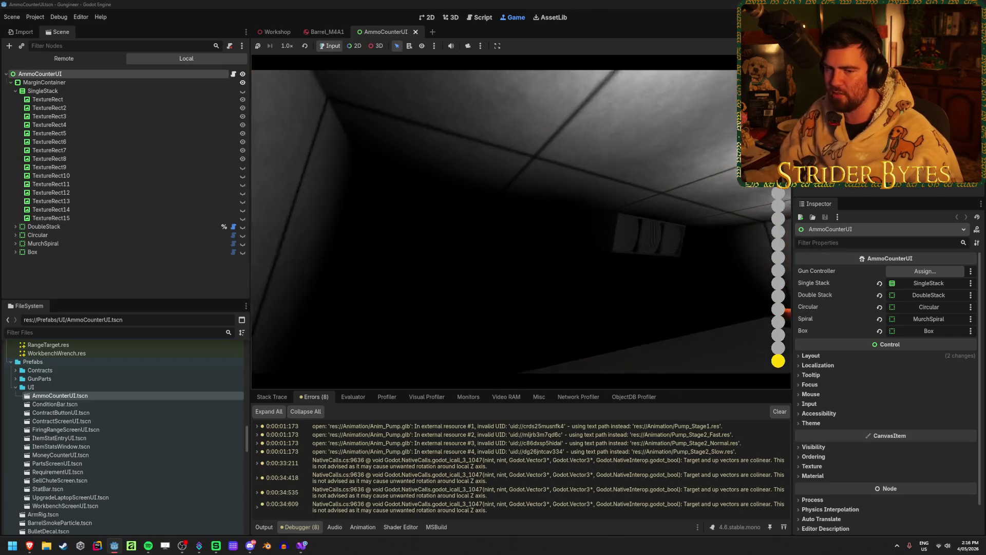
click(521, 222)
click(522, 222)
Step: Fire the last round, dry-fire on the empty magazine, then clear the Debugger error list
click(521, 222)
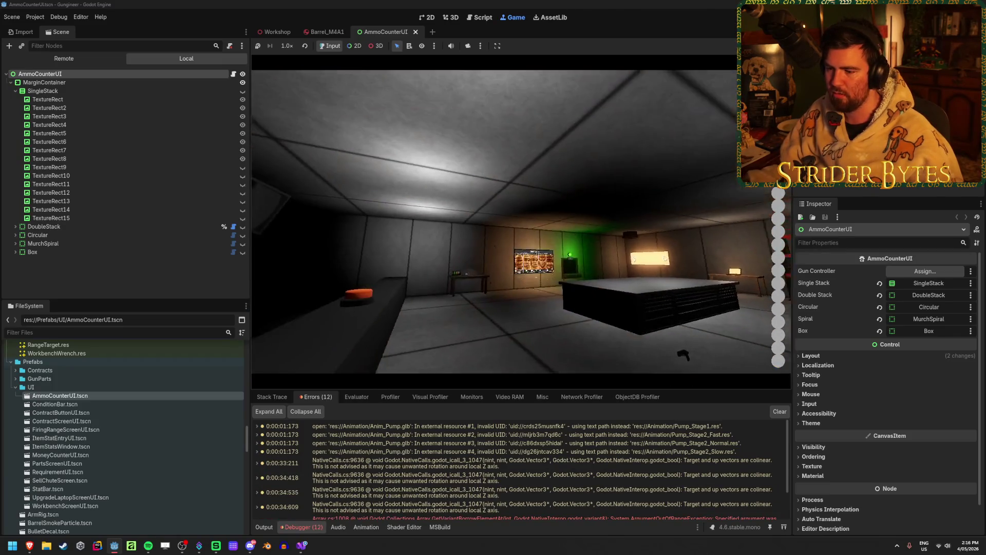
click(522, 222)
click(521, 222)
click(522, 222)
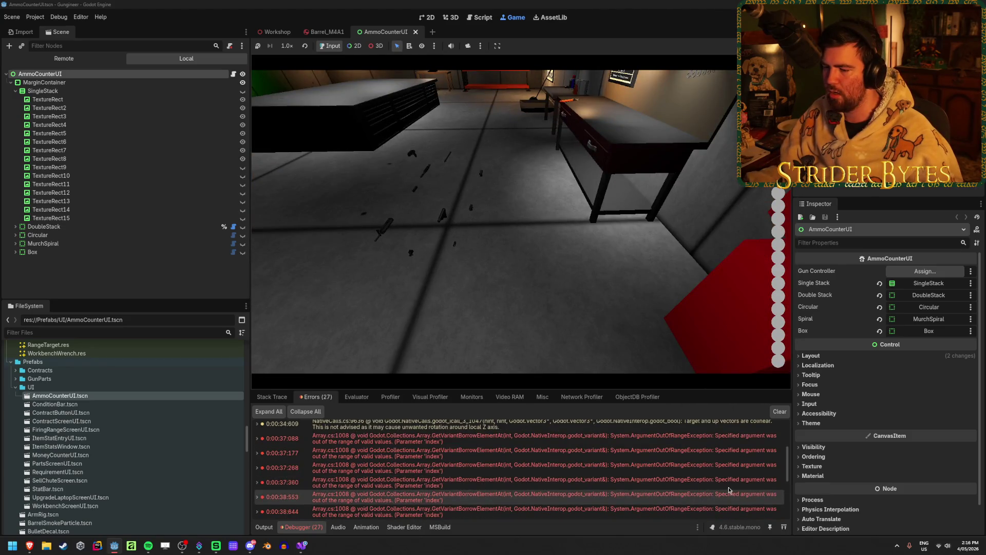
click(779, 411)
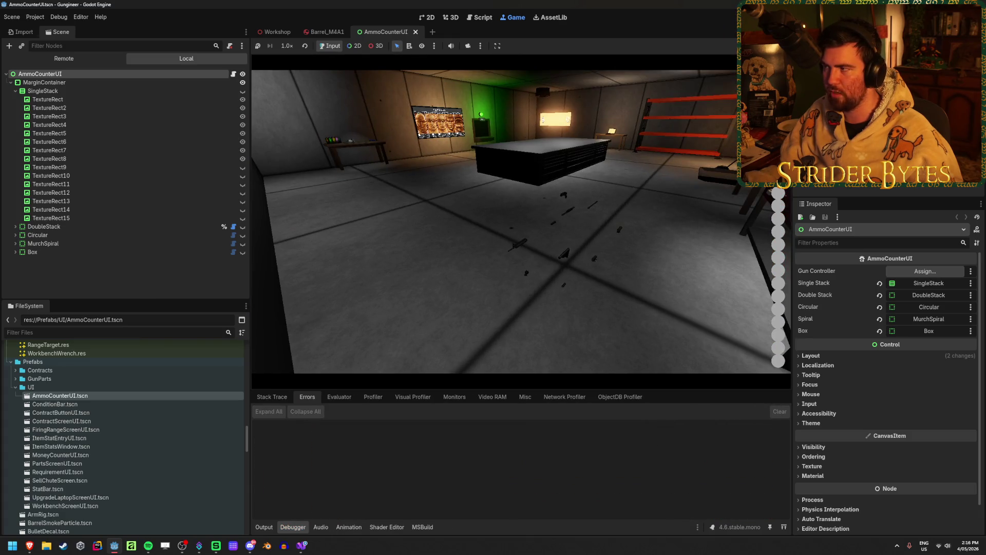
Step: Stop the running game with F8 and scroll the FileSystem dock
key(F8)
scroll(358, 264, down, 2)
scroll(553, 297, up, 5)
scroll(604, 318, up, 1)
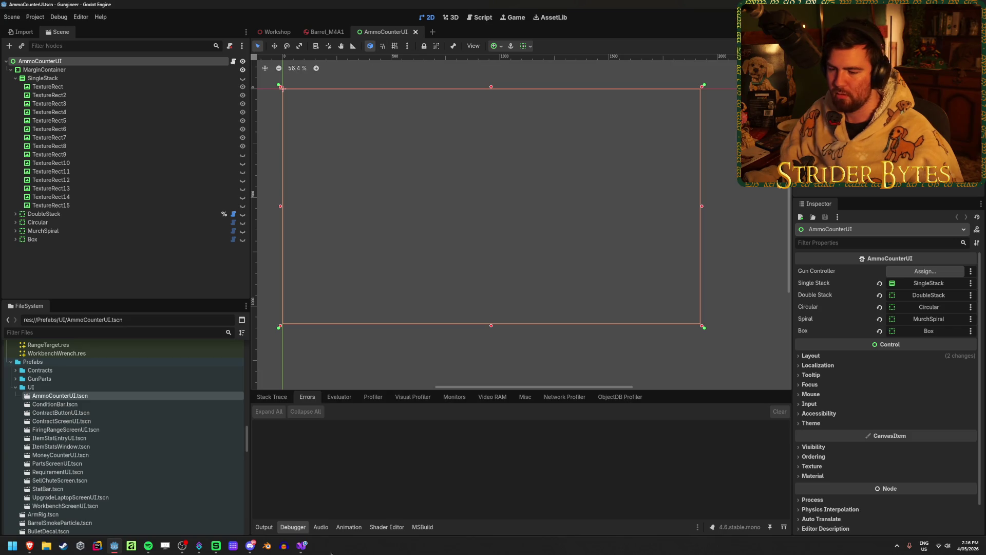
mouse_move(306, 551)
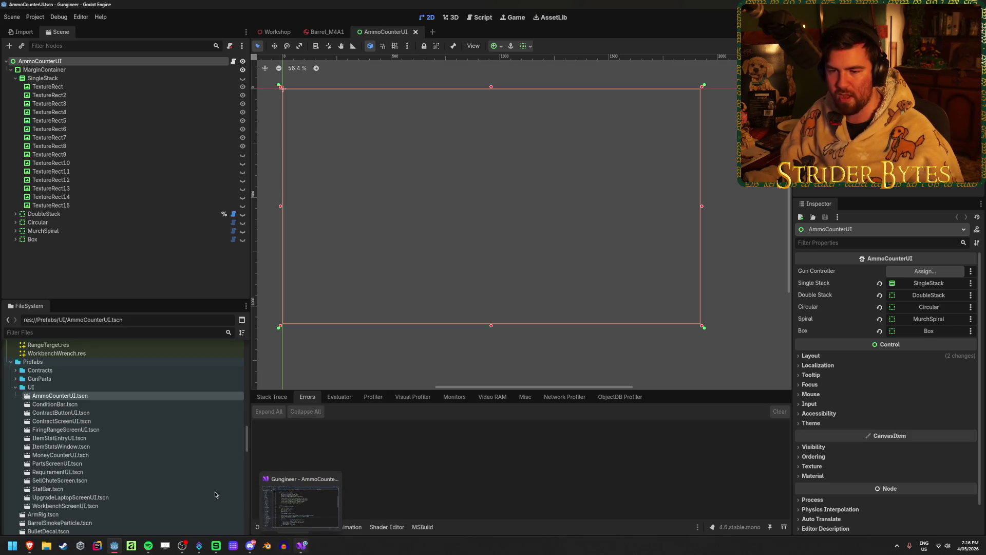
Step: Expand the GunParts folder and open the BulletTracer_Laser scene from Prefabs
scroll(124, 463, up, 20)
scroll(123, 463, down, 20)
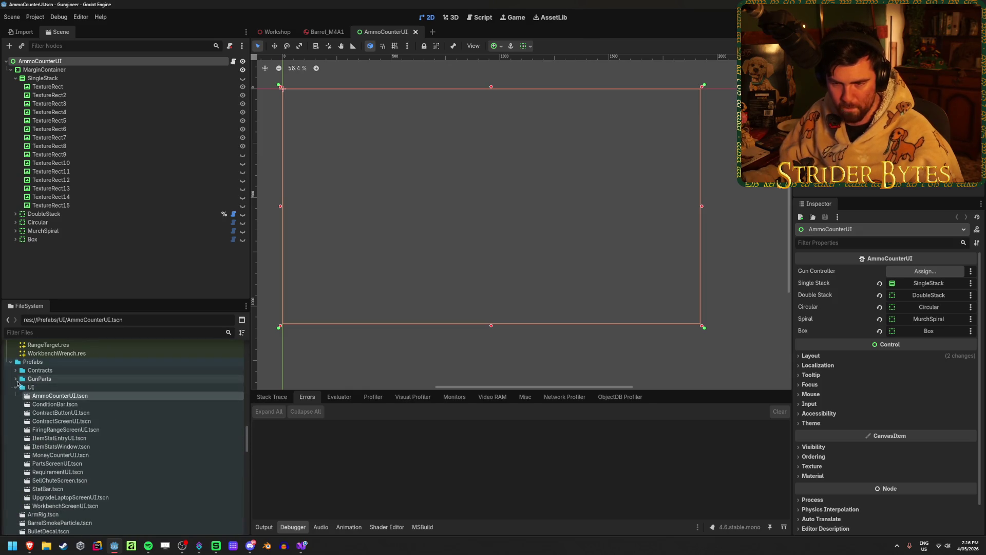
click(17, 379)
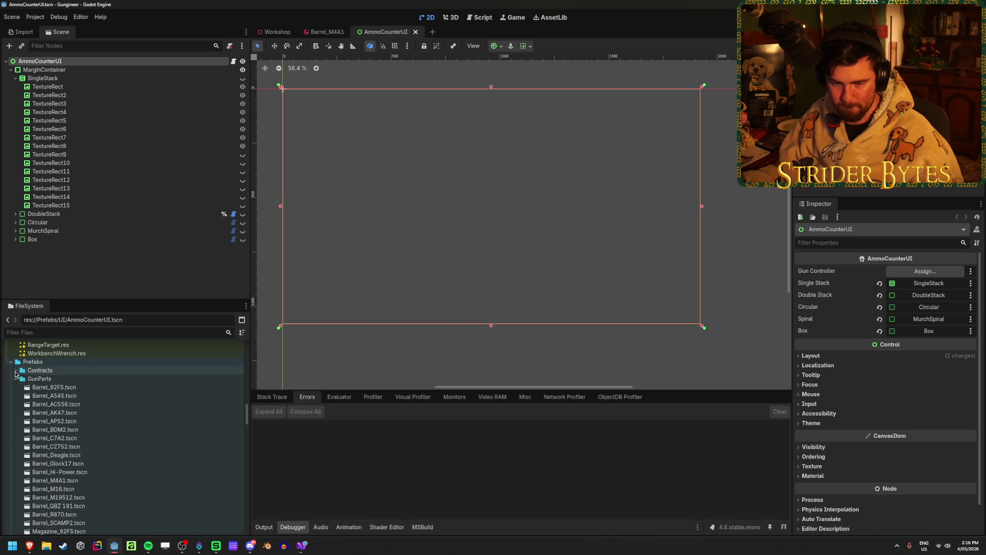
scroll(83, 433, down, 10)
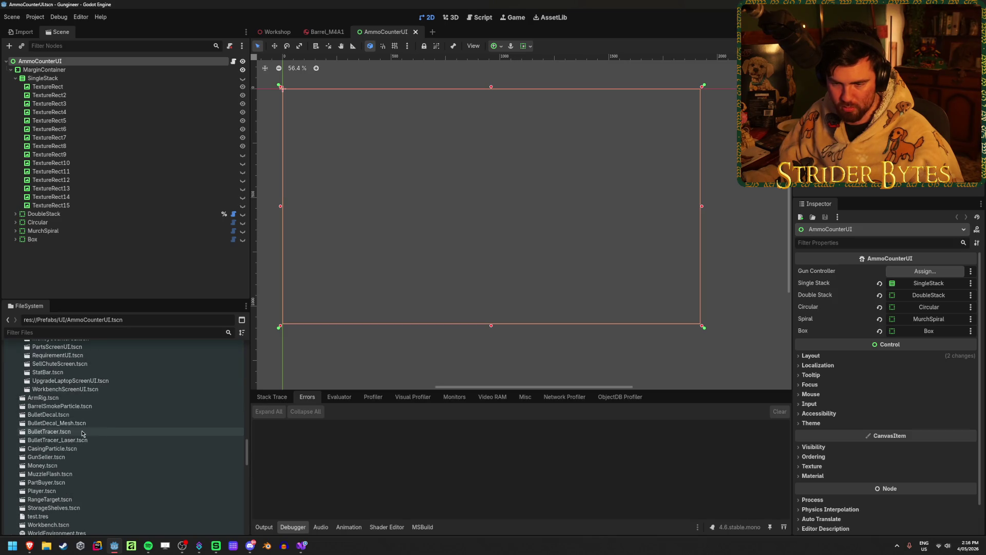
double_click(90, 441)
Step: Set the BulletTracer root node's Speed to 40 in the Inspector
click(49, 64)
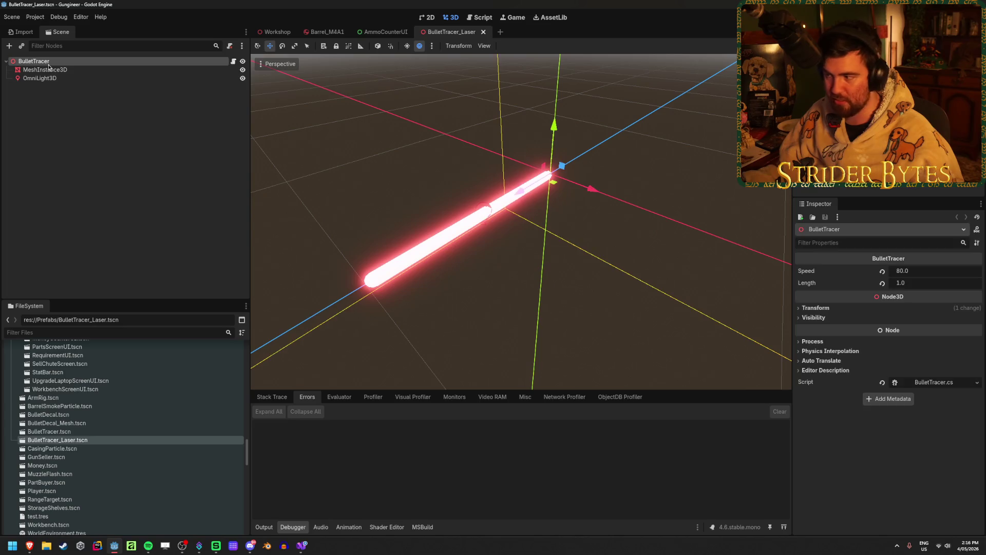
click(927, 270)
text(40)
key(Return)
Step: Run the game, fire ten laser shots through the corridor and room, then stop it
key(F5)
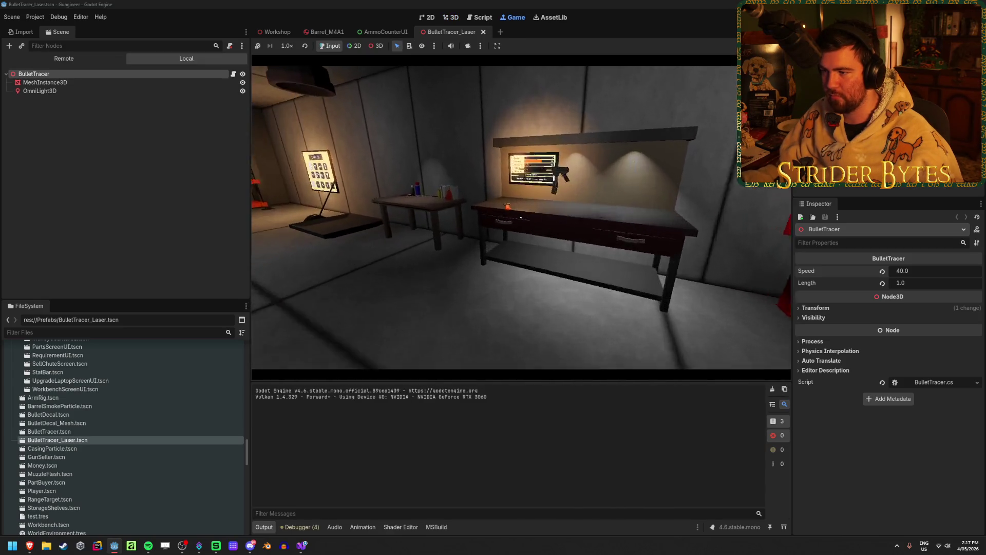
click(521, 217)
click(522, 217)
click(521, 217)
click(521, 217)
click(522, 217)
click(521, 217)
click(521, 217)
click(522, 217)
click(521, 217)
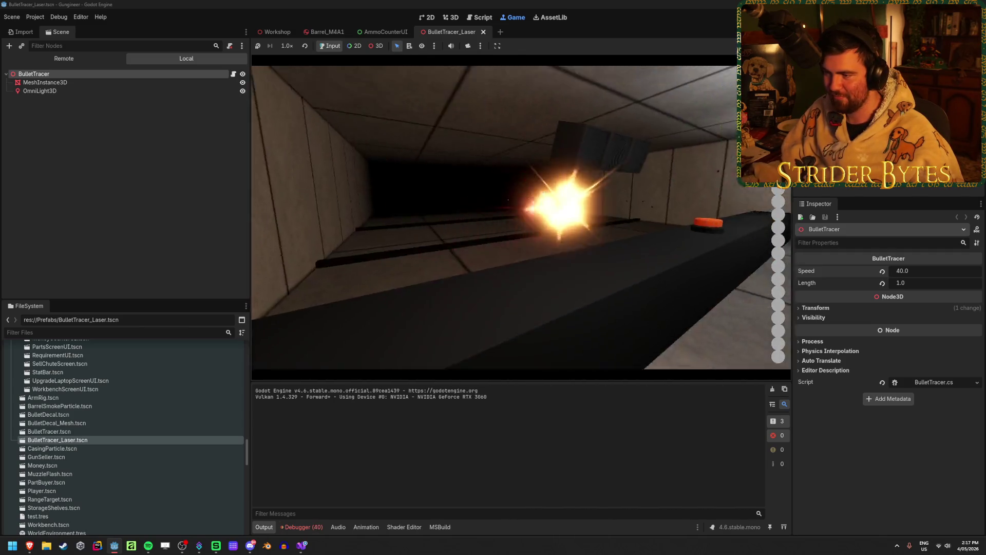
click(522, 218)
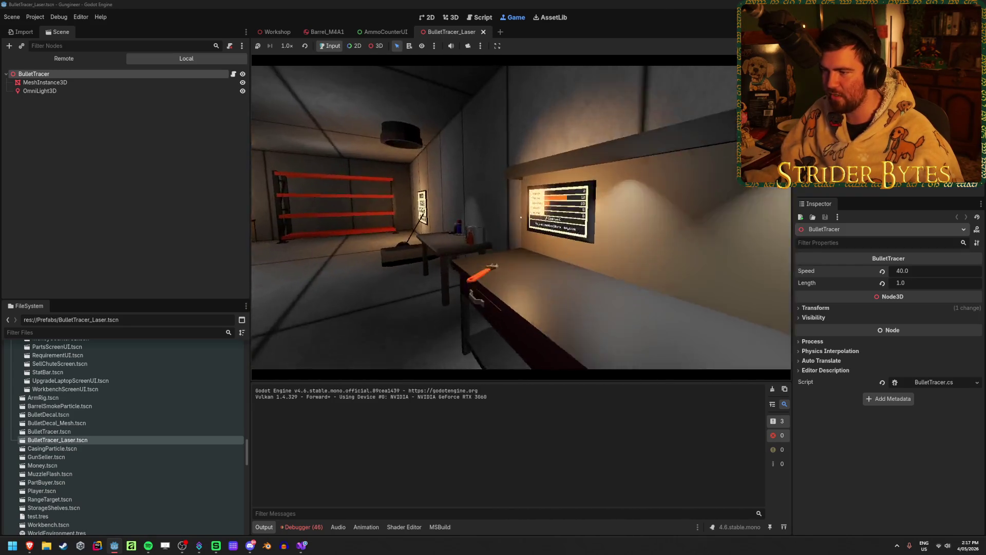
key(F8)
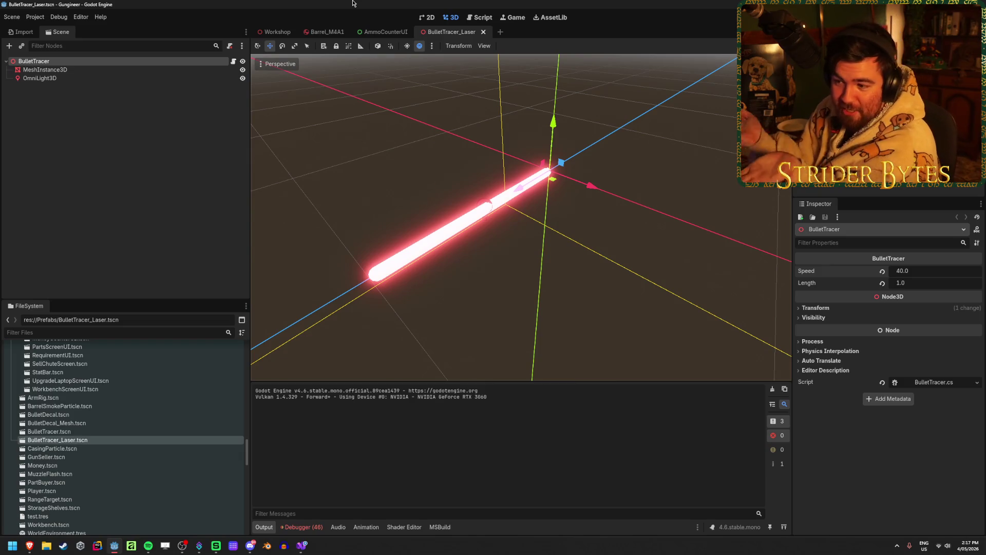
Step: Try a green emission colour on the tracer mesh material, ending the hex code in 58
drag(514, 237, 497, 255)
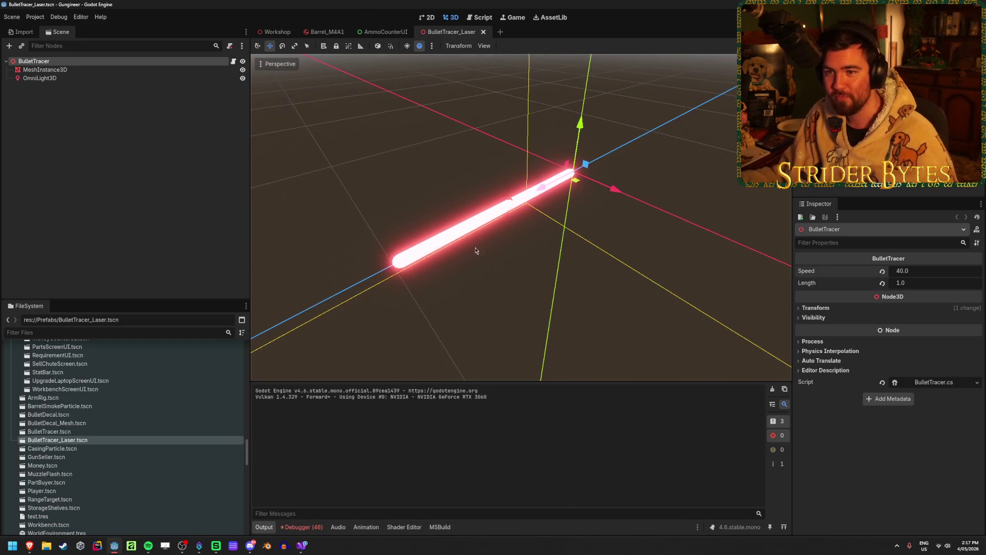
click(38, 69)
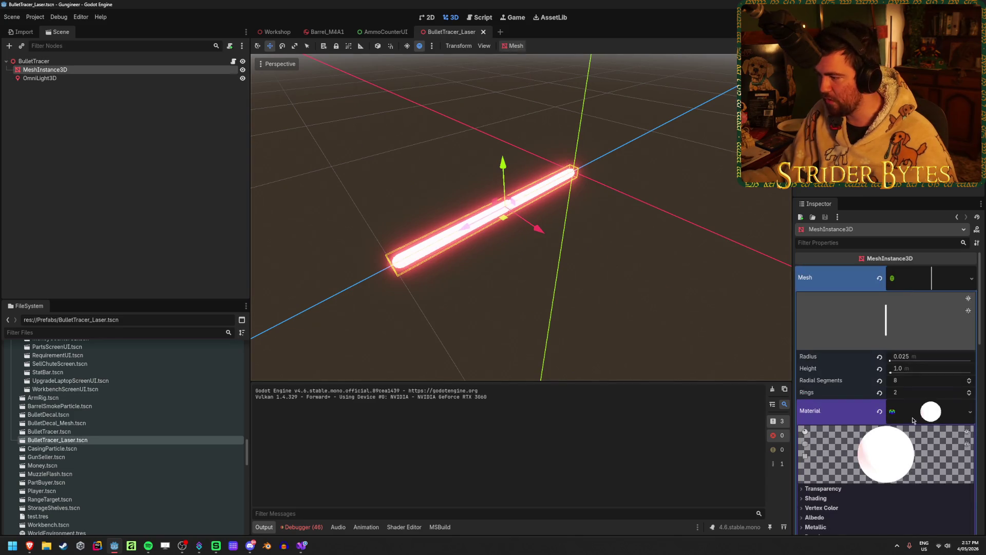
scroll(905, 383, down, 4)
scroll(903, 382, down, 1)
click(907, 337)
click(913, 348)
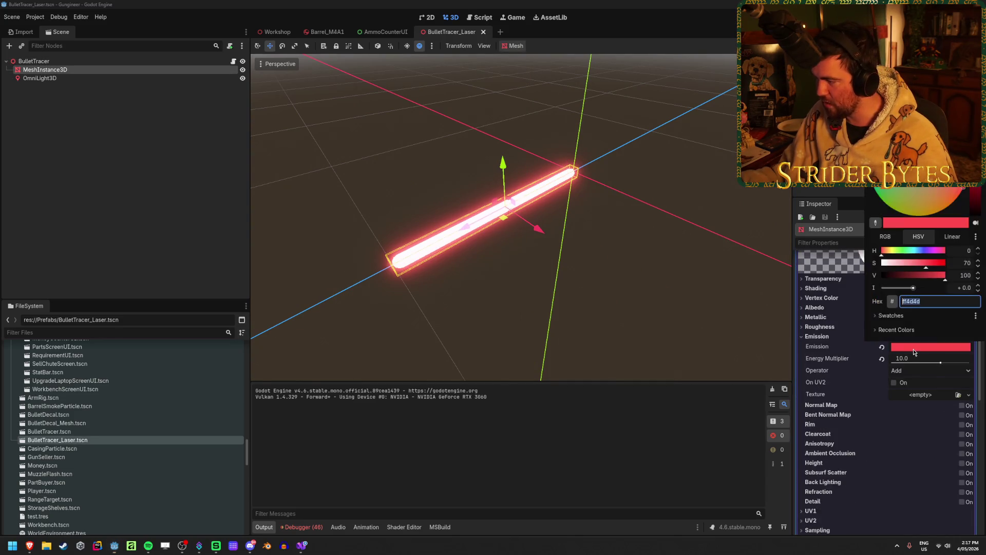
click(903, 251)
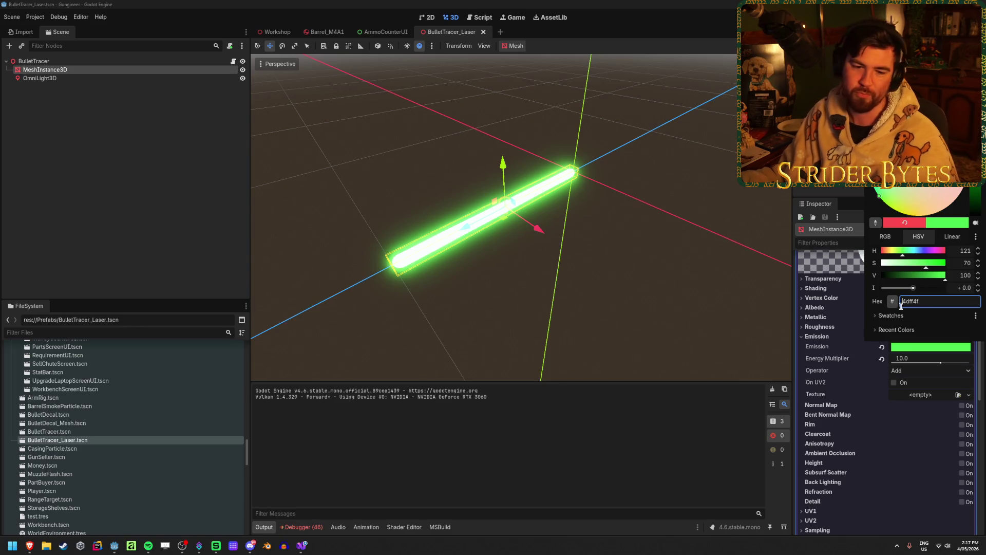
key(BackSpace)
key(BackSpace)
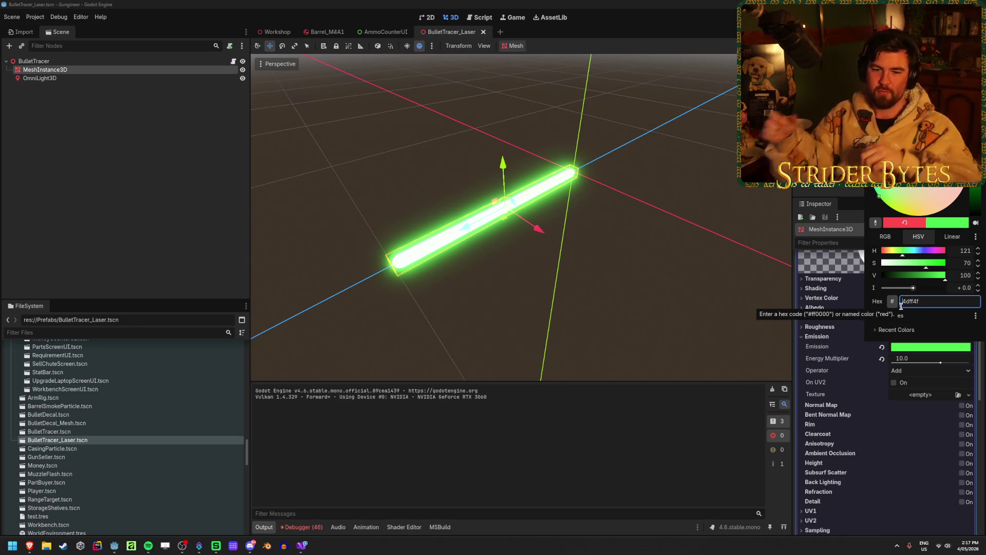
text(58)
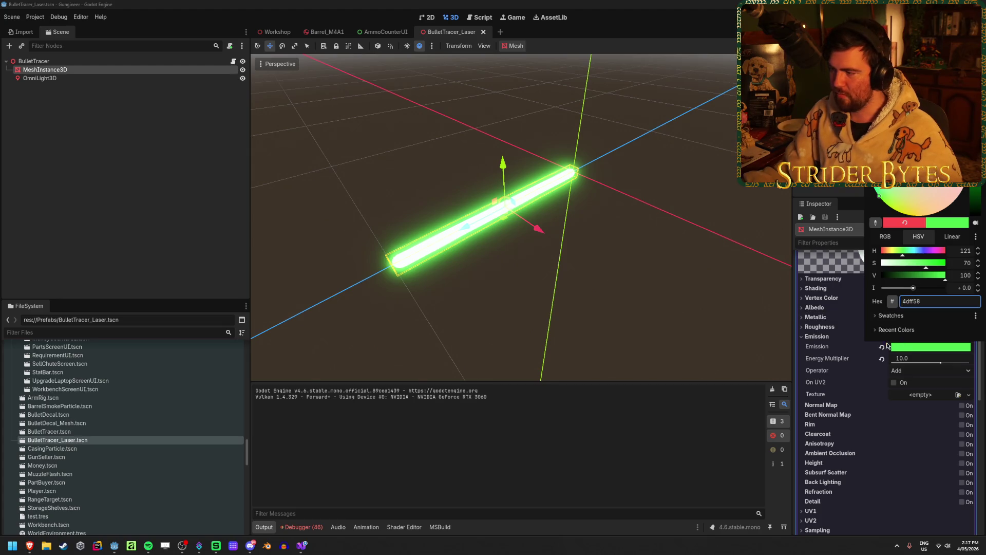
Step: Undo the green glow back to red, deselect the mesh, and save the scene
click(836, 338)
key(ctrl+z)
click(621, 332)
key(ctrl+s)
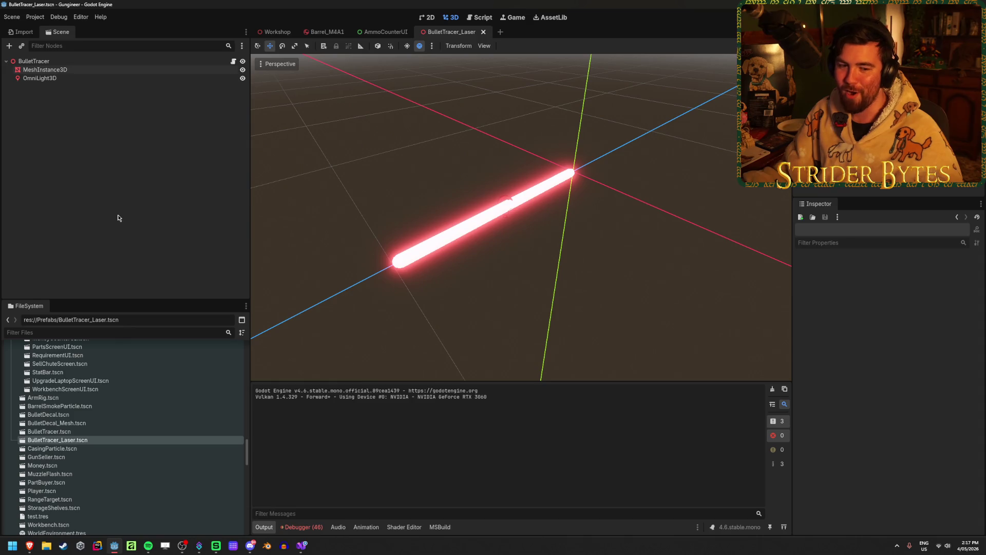
middle_click(460, 36)
key(ctrl+Tab)
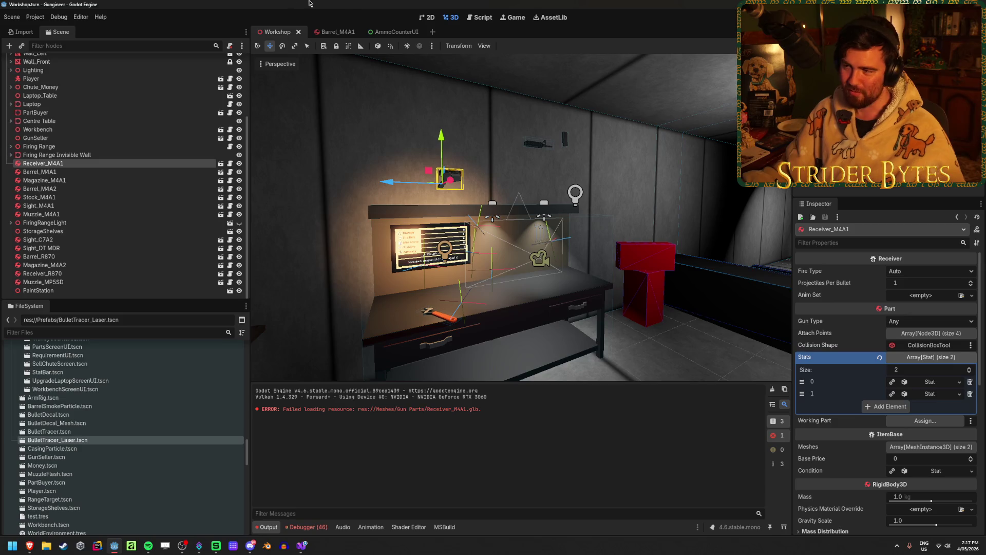
double_click(58, 440)
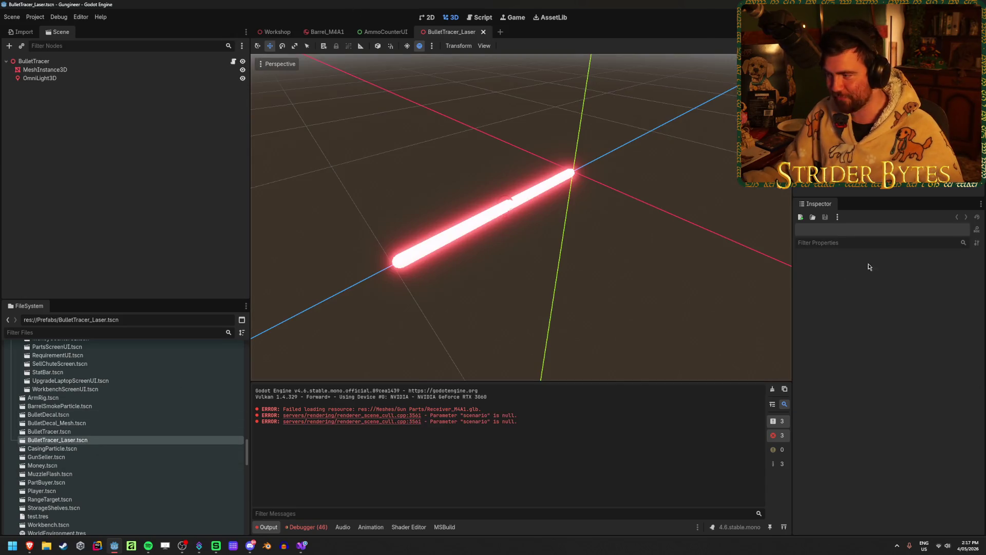
click(45, 70)
scroll(935, 401, down, 3)
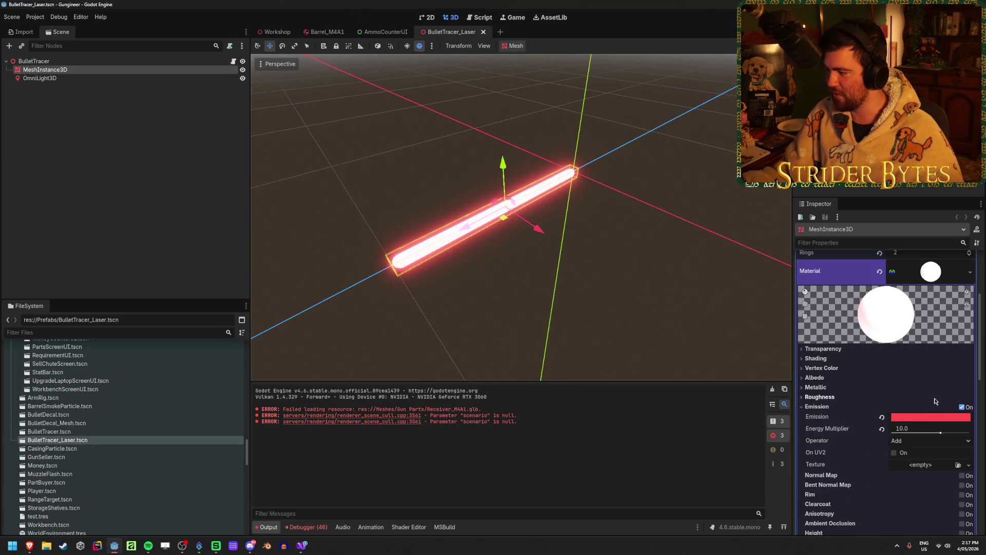
click(930, 417)
click(930, 321)
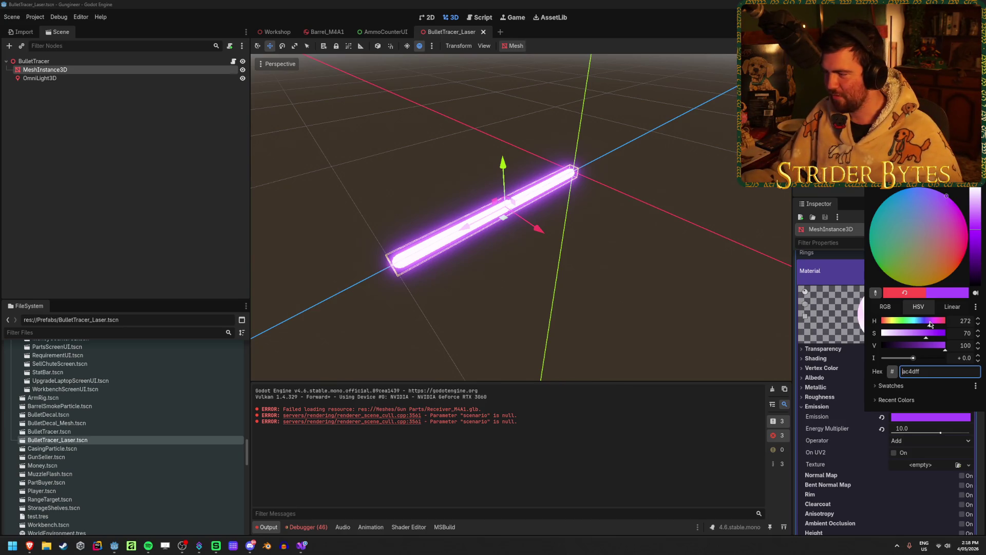
drag(892, 322, 876, 322)
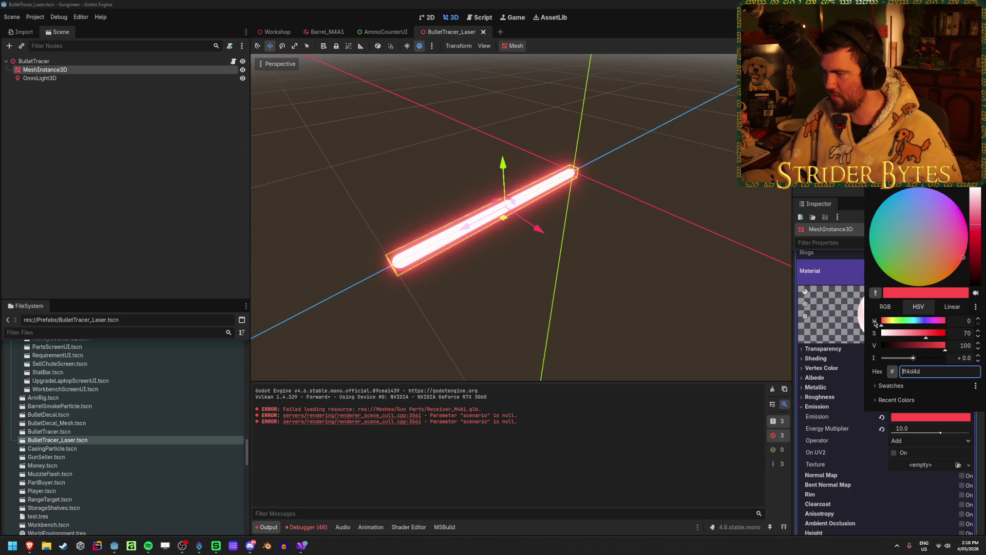
click(918, 325)
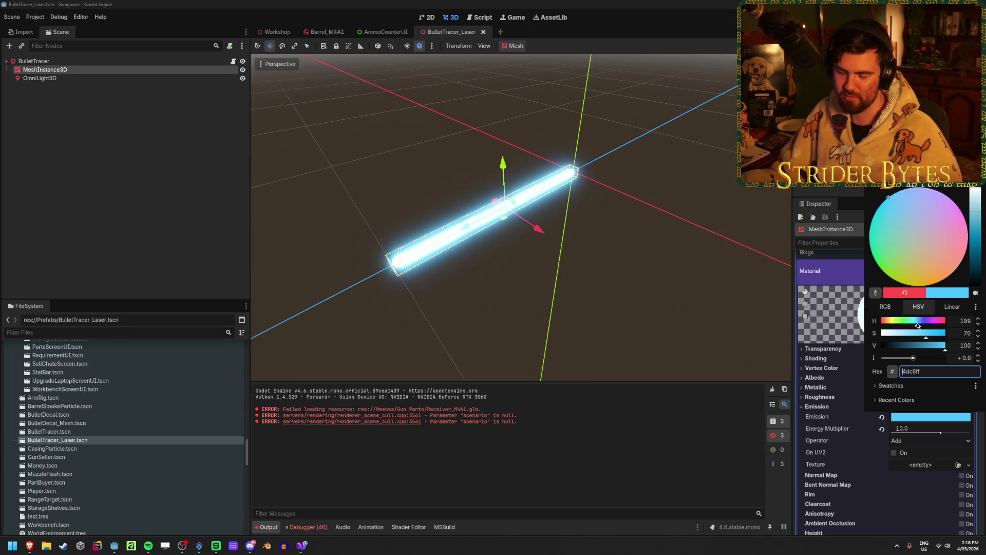
drag(917, 325, 921, 325)
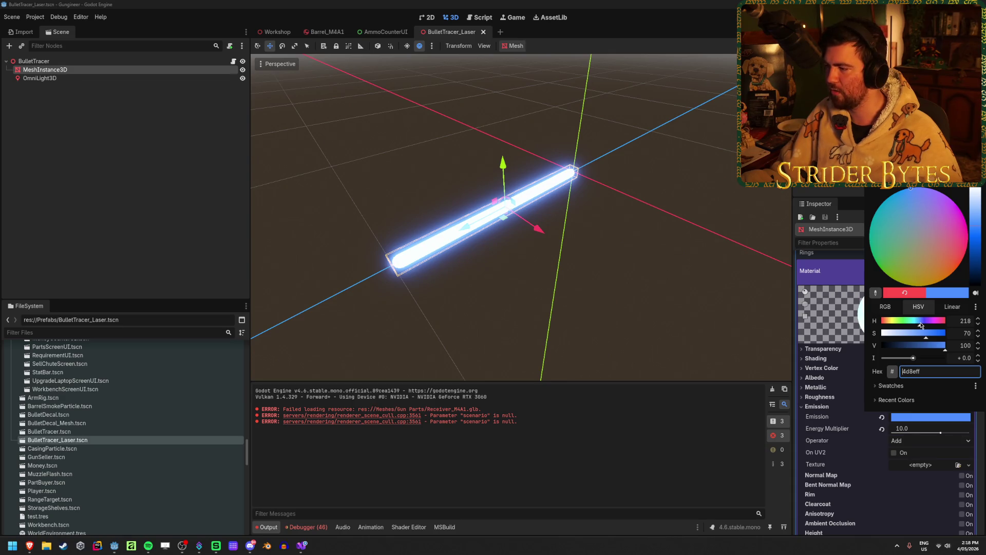
click(839, 321)
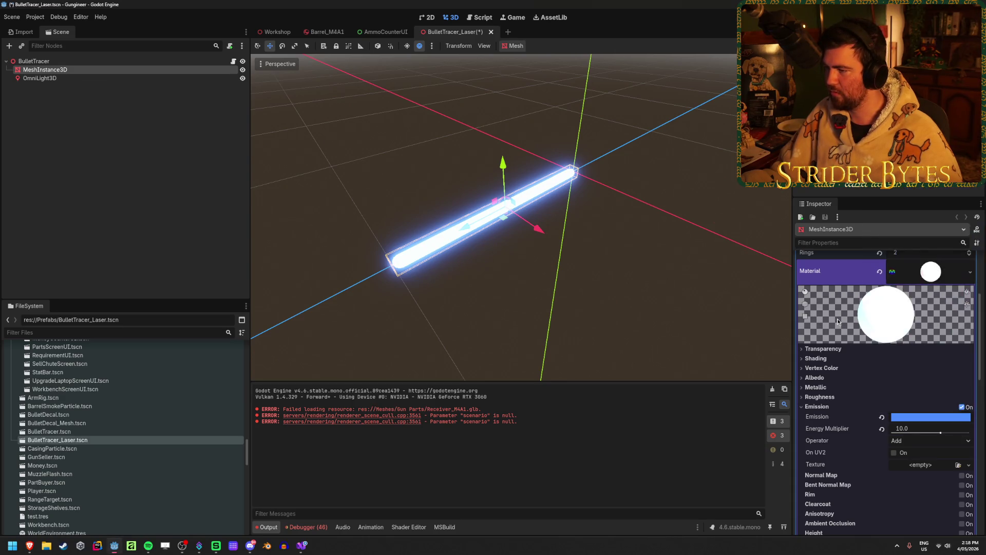
key(ctrl+z)
click(114, 138)
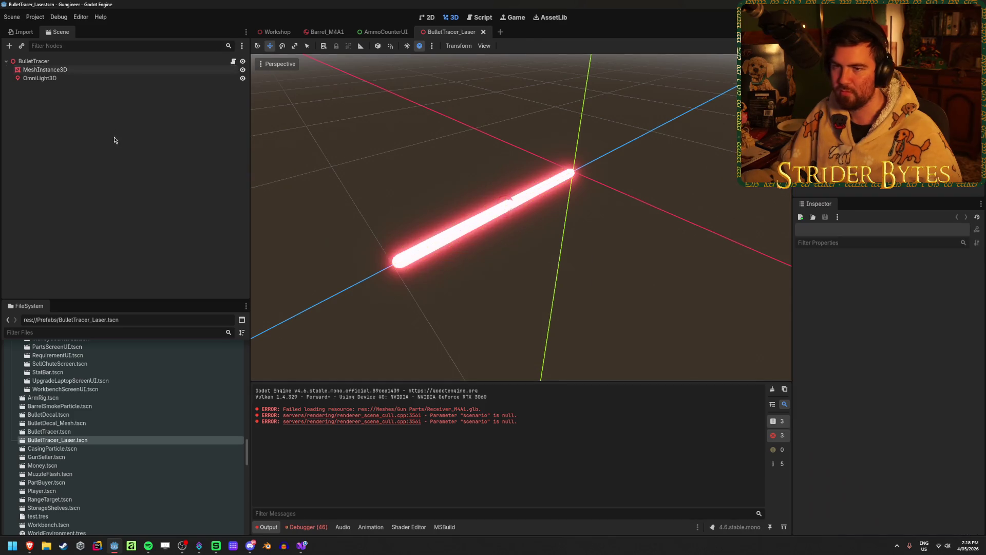
Step: Switch to the Workshop tab, close BulletTracer_Laser, and leave Godot for another application
click(277, 32)
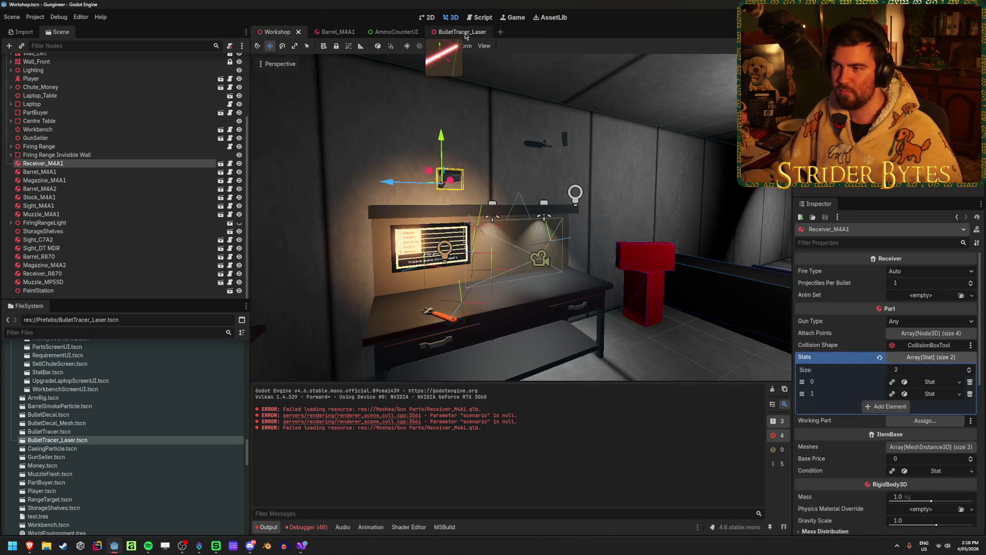
middle_click(466, 34)
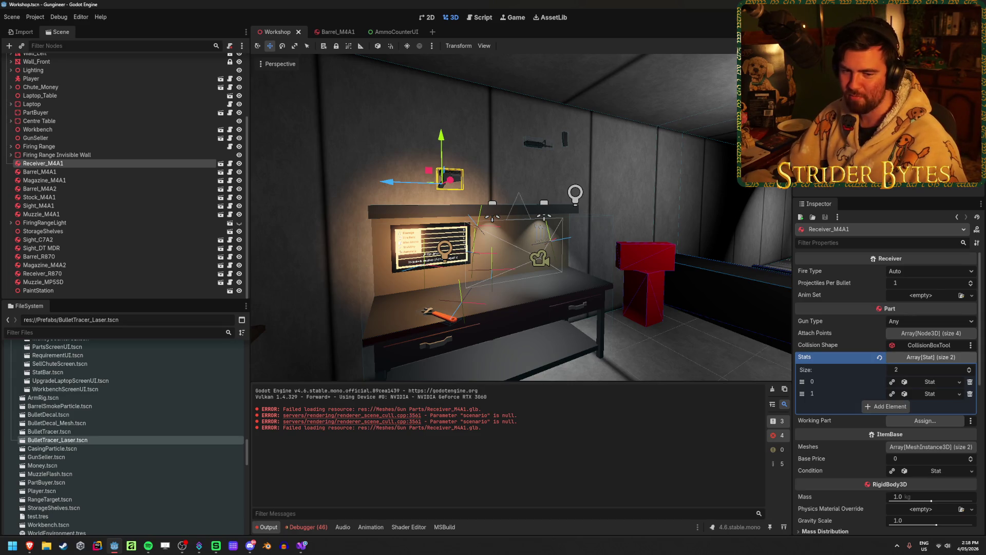
key(alt+Tab)
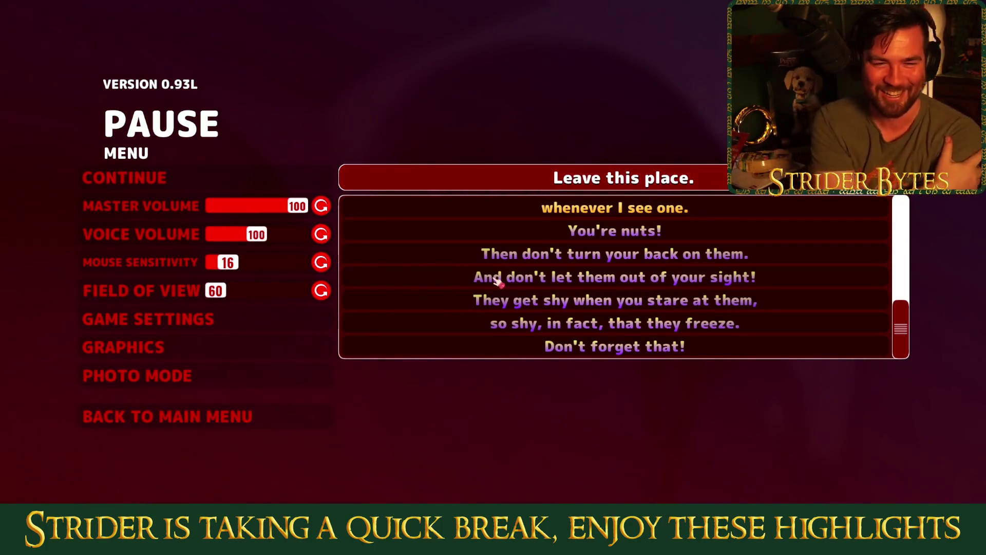
key(Escape)
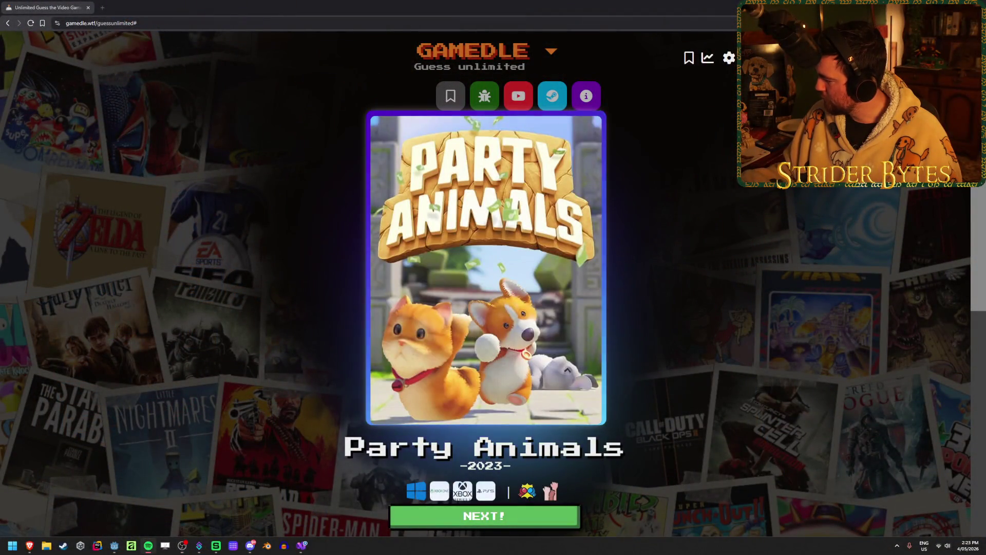
Step: Start the next Gamedle round and guess Half-Life: Alyx
scroll(91, 238, down, 2)
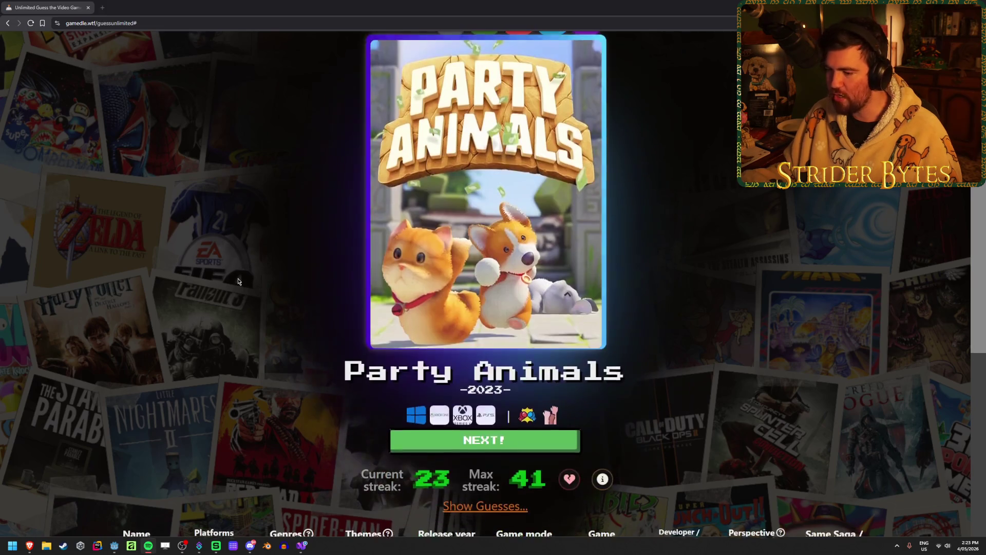
drag(405, 470, 453, 487)
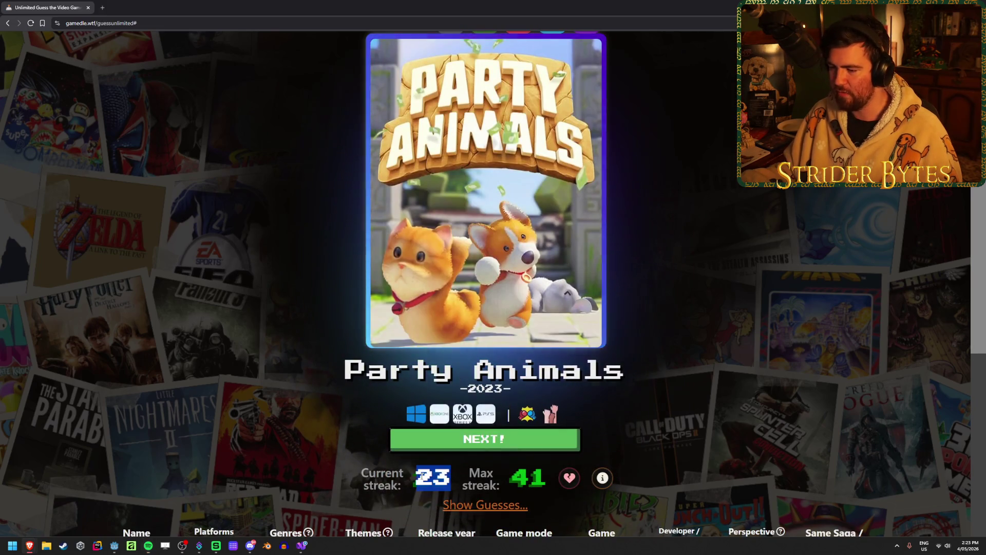
click(525, 442)
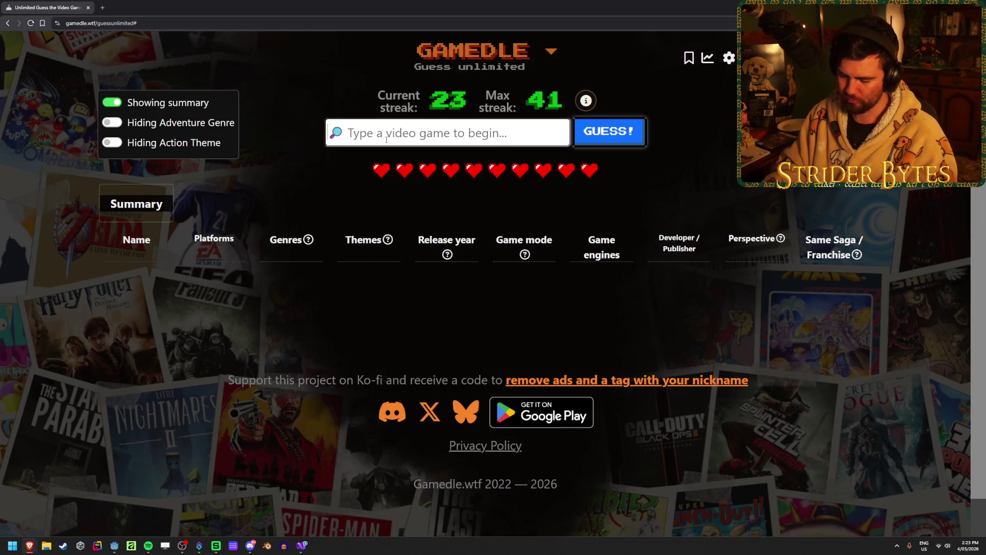
text(half)
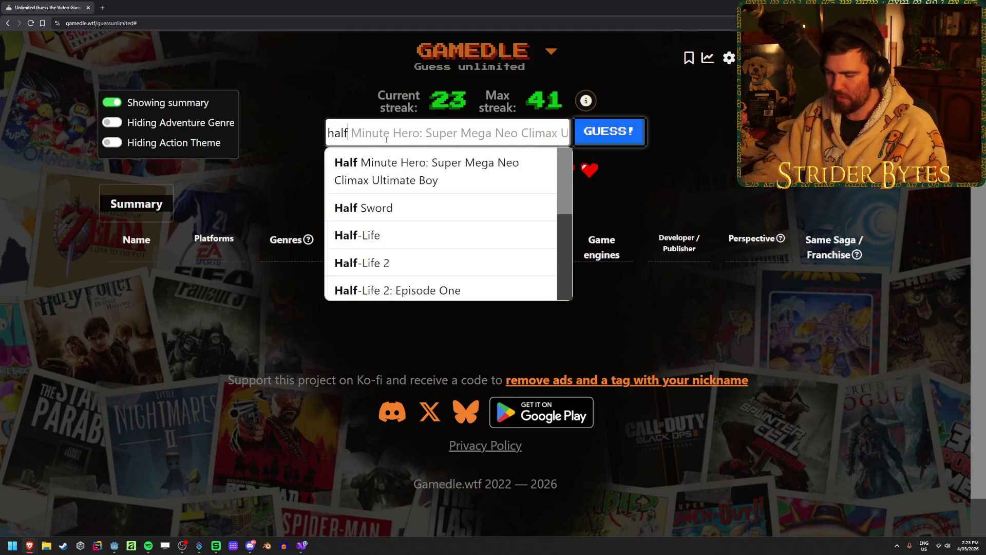
text( life)
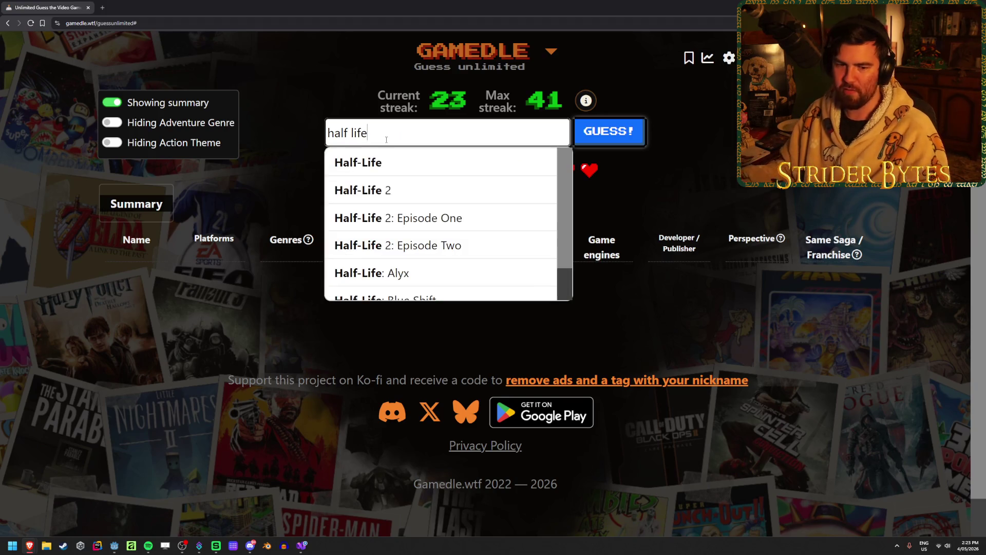
click(463, 259)
click(632, 132)
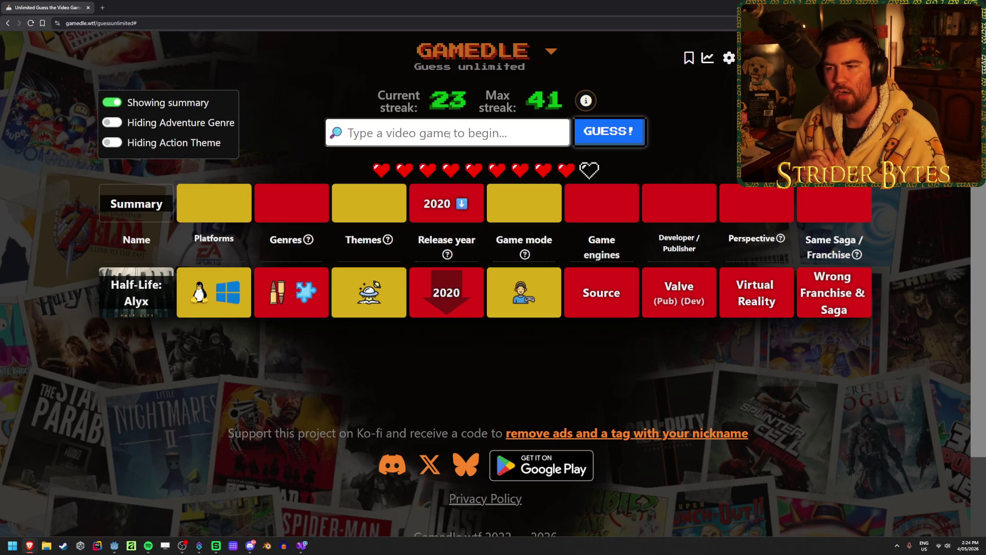
Step: Search 'crash bandi' and submit Crash Bandicoot N. Sane Trilogy as the guess
text(crash)
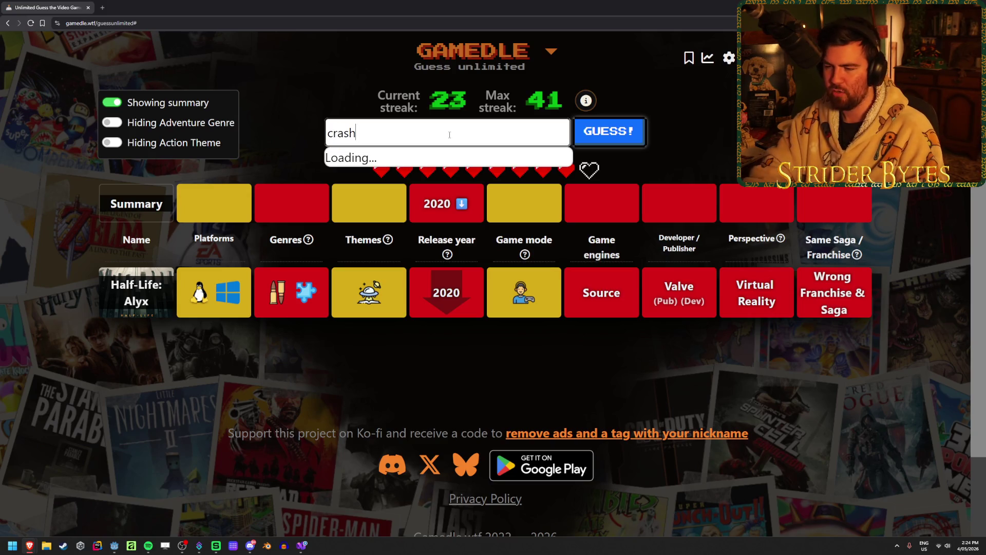
text( bandi)
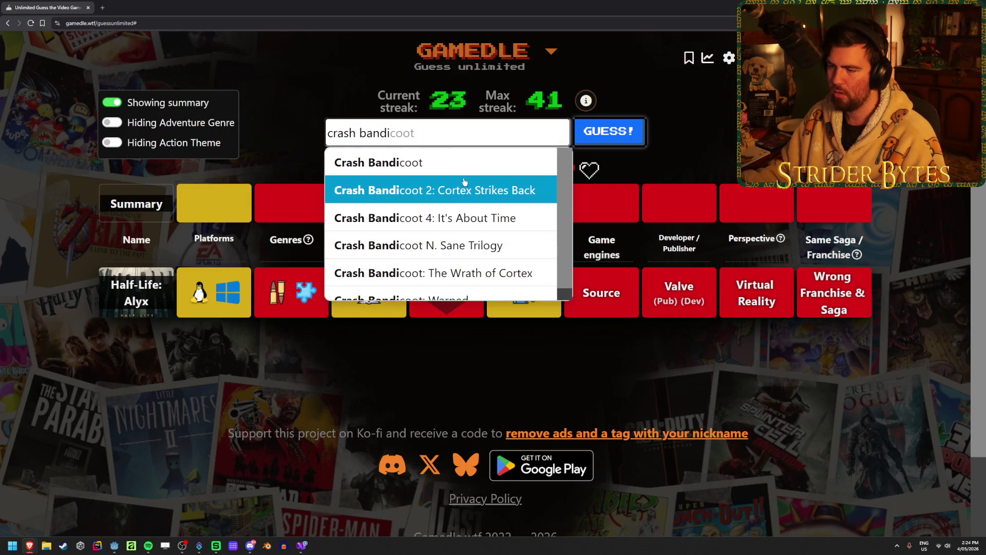
click(522, 245)
click(619, 132)
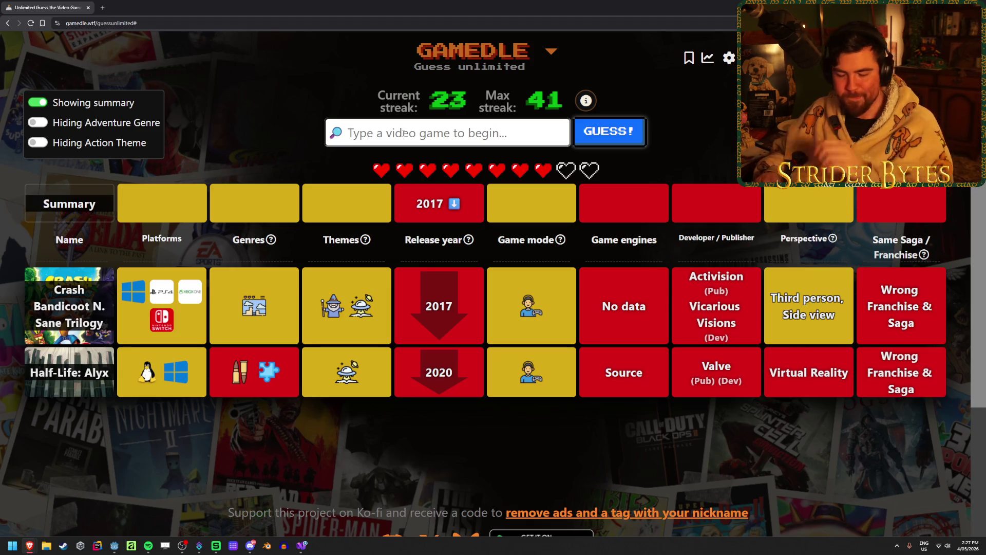
Step: Search 'too human', submit Too Human, and highlight the resulting 2009 - 2016 year range
text(too )
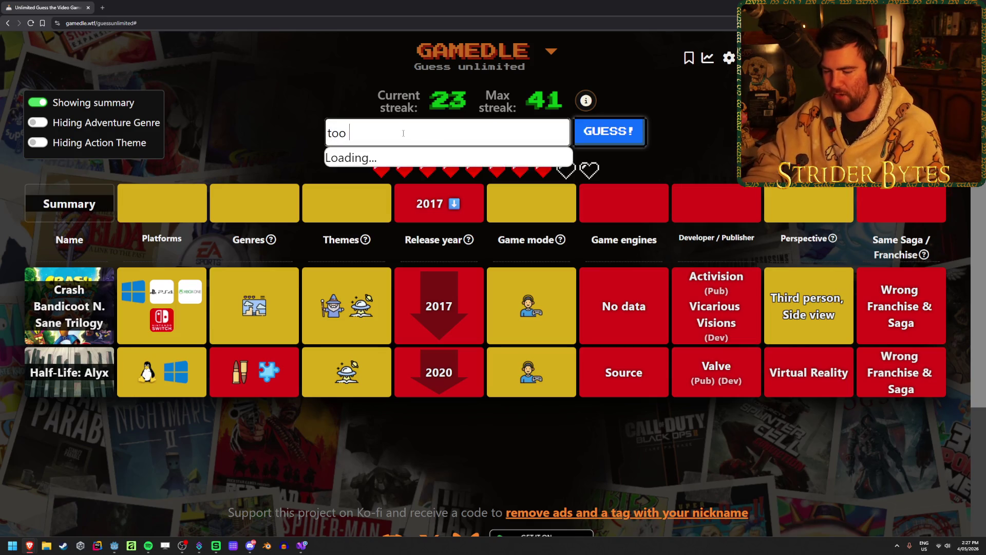
text(human)
click(403, 160)
click(609, 142)
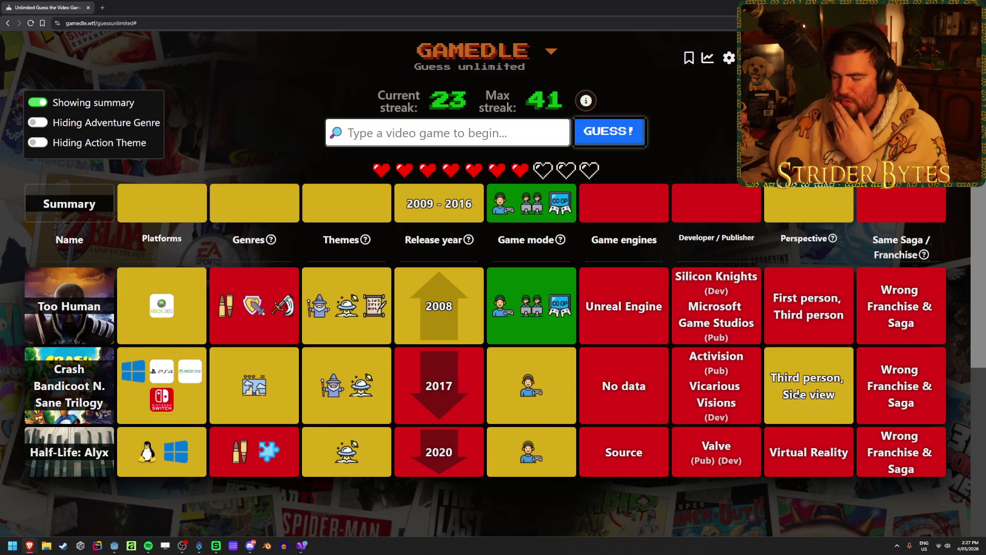
drag(475, 204, 389, 205)
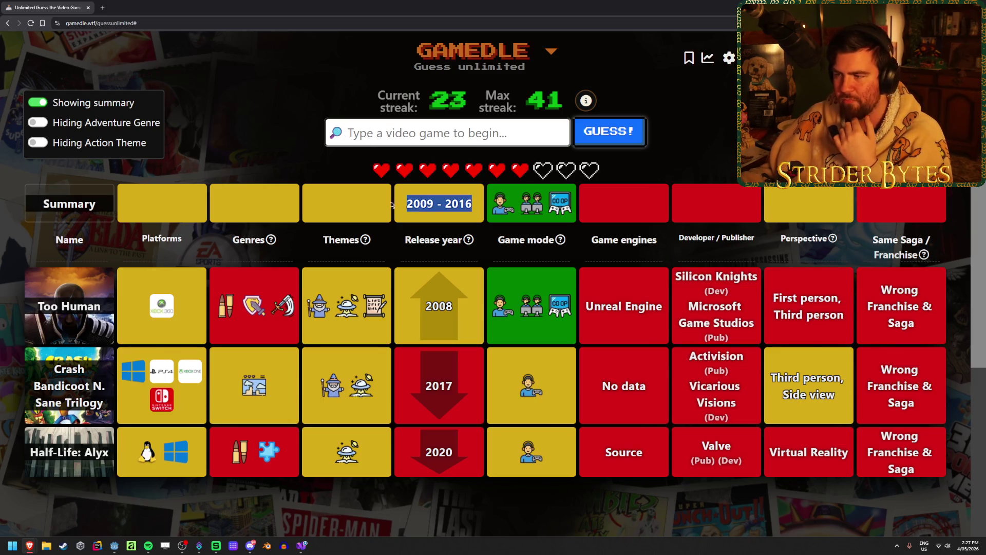
click(352, 219)
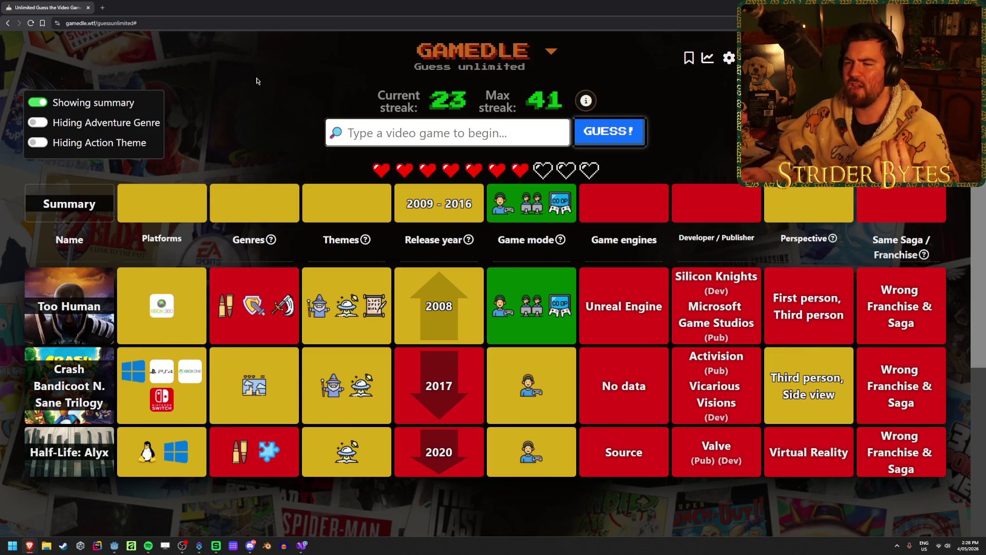
Step: Search 'sonic unled' and submit Sonic Unleashed as the fourth guess
text(sonic)
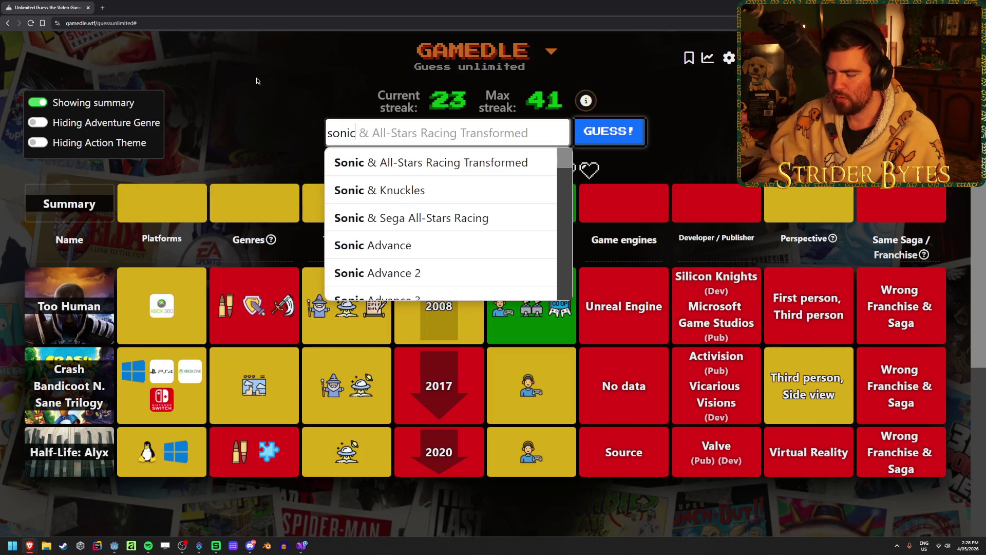
text( unled)
key(Down)
key(Return)
click(616, 135)
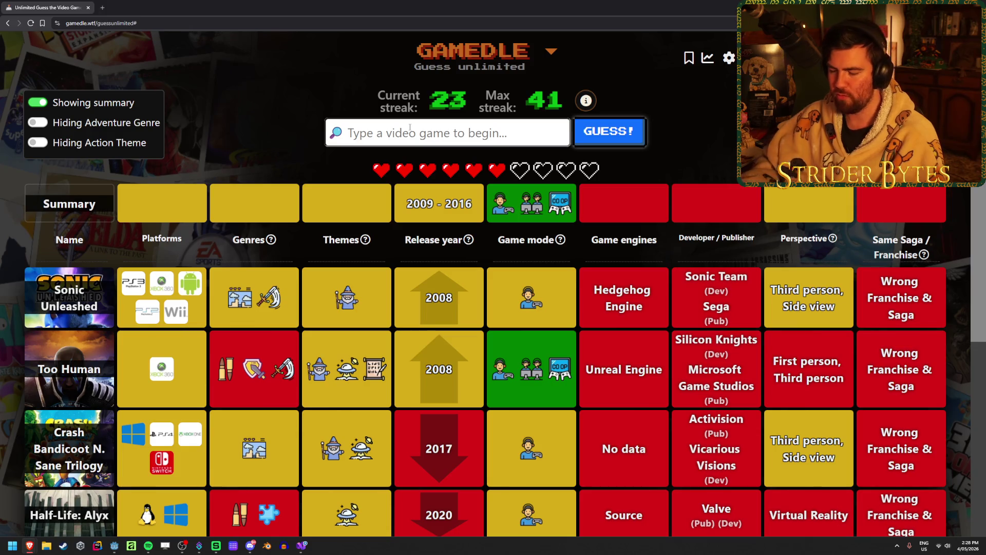
Step: Enter 'shadow com' to submit Shadow Complex, then scroll through the result rows
click(410, 128)
text(shadow com)
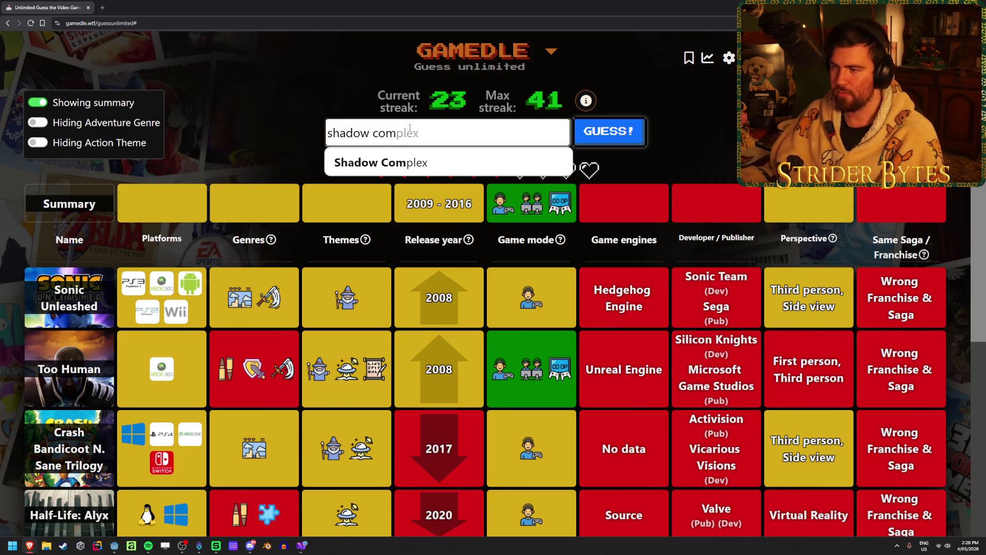
key(Return)
key(Return)
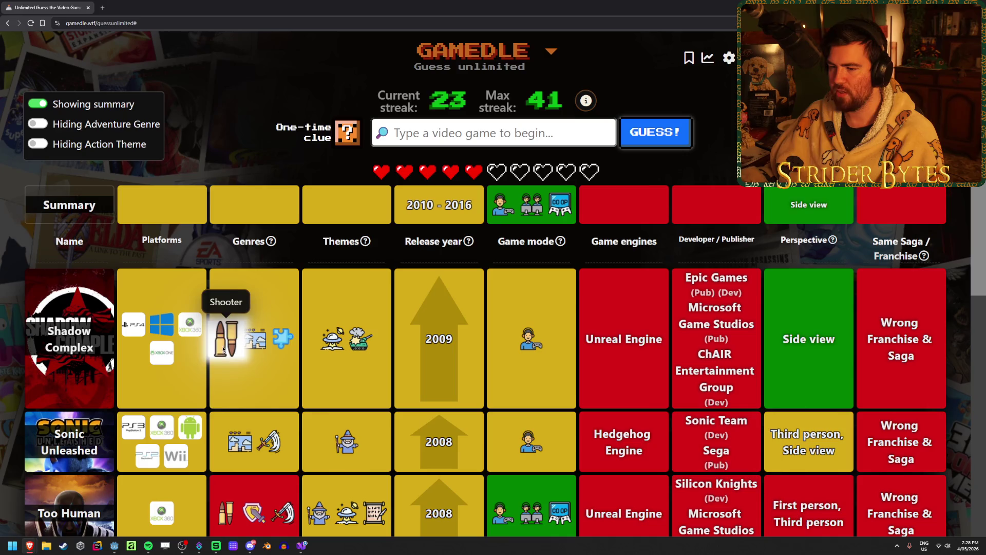
scroll(264, 313, down, 1)
scroll(263, 313, down, 1)
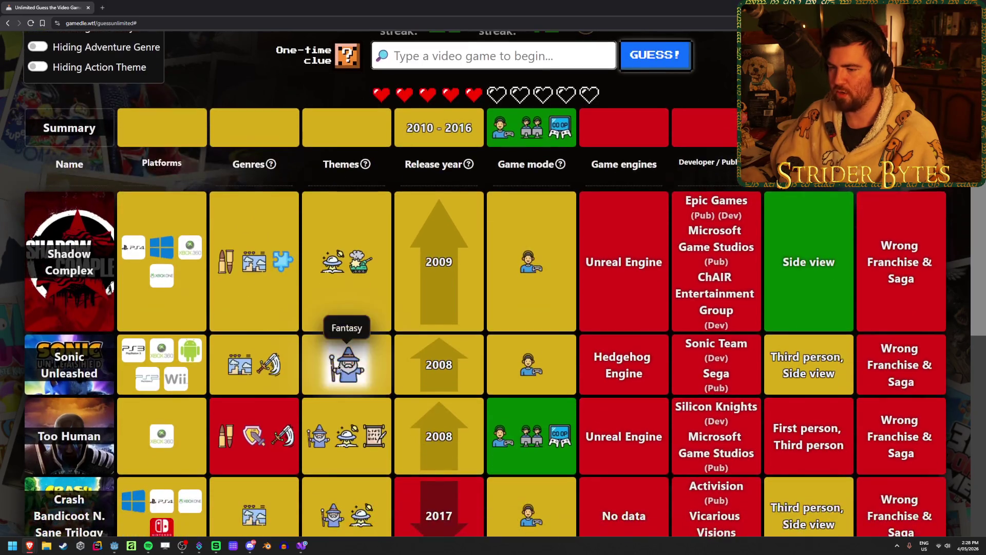
scroll(405, 367, up, 1)
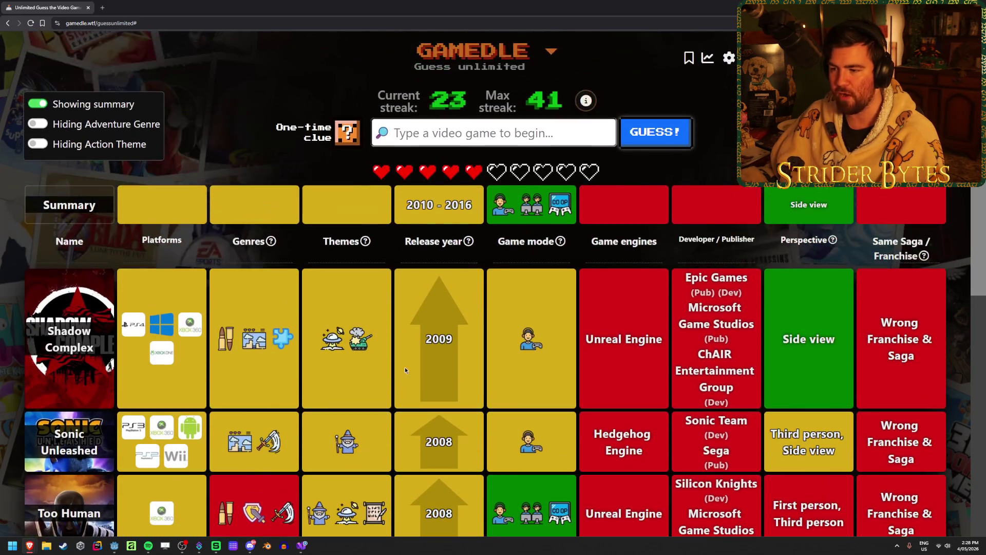
scroll(403, 365, down, 4)
scroll(403, 365, up, 5)
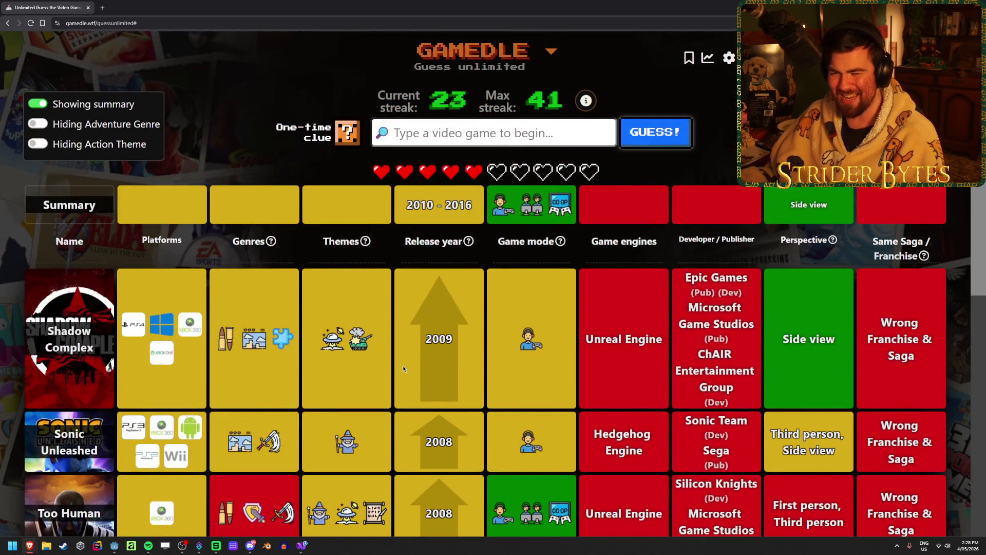
scroll(402, 366, down, 2)
scroll(403, 365, up, 2)
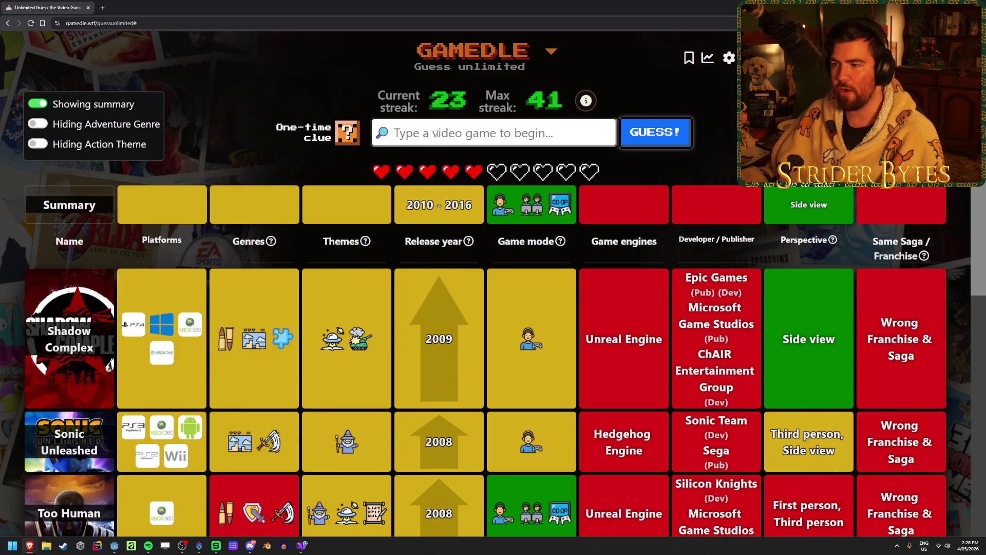
Step: Search 'ori', pick Ori and the Blind Forest, and review the results table
text(ori)
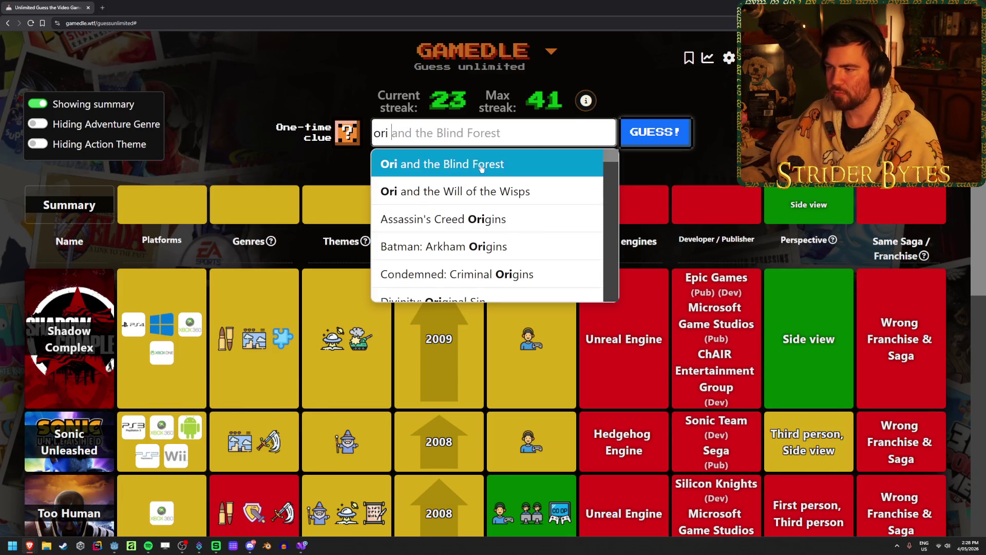
click(480, 166)
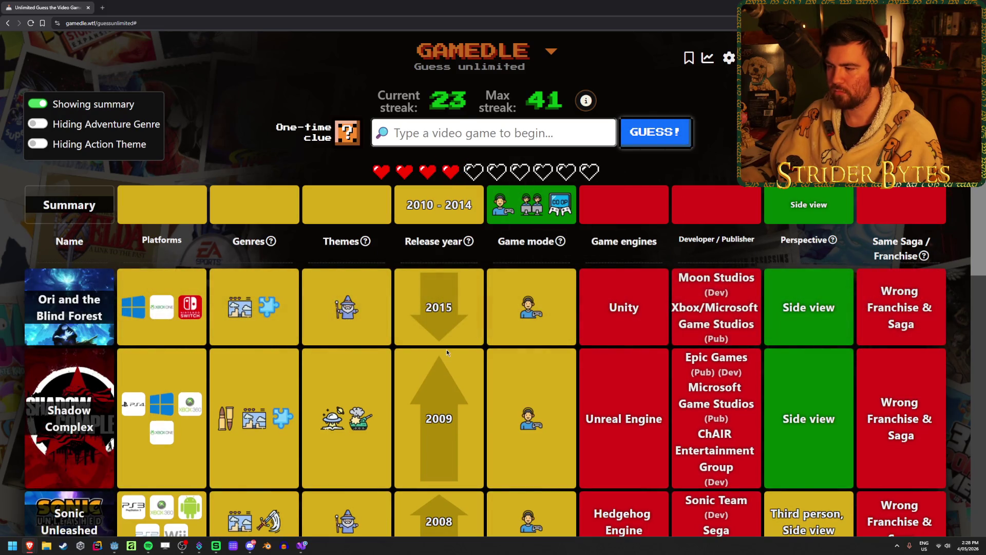
scroll(445, 349, down, 3)
scroll(306, 463, up, 3)
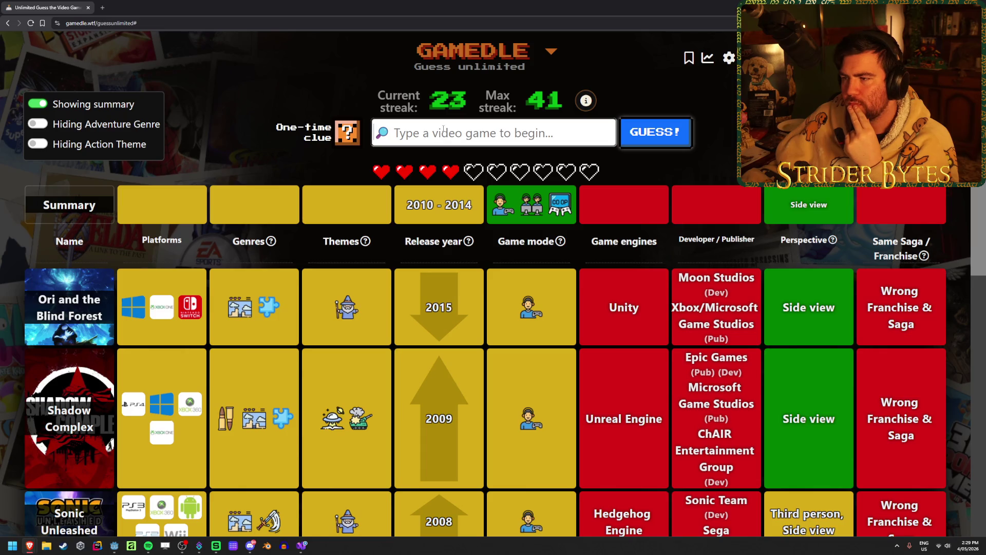
scroll(442, 278, down, 3)
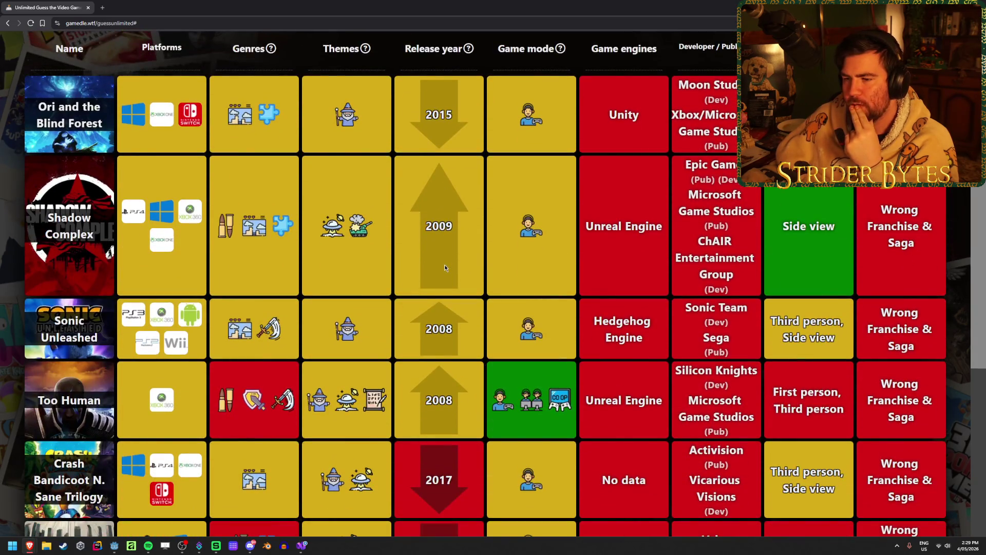
scroll(445, 264, down, 3)
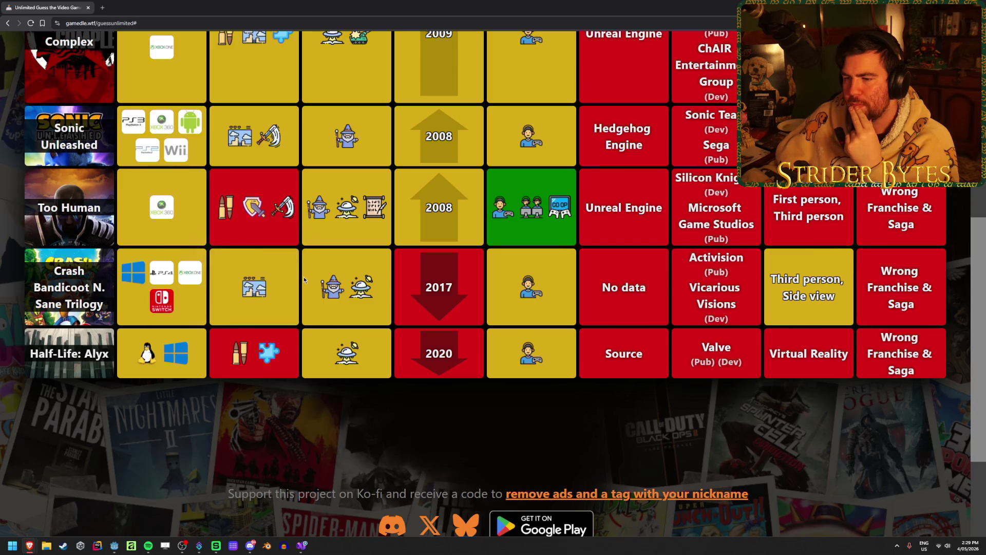
scroll(303, 277, up, 7)
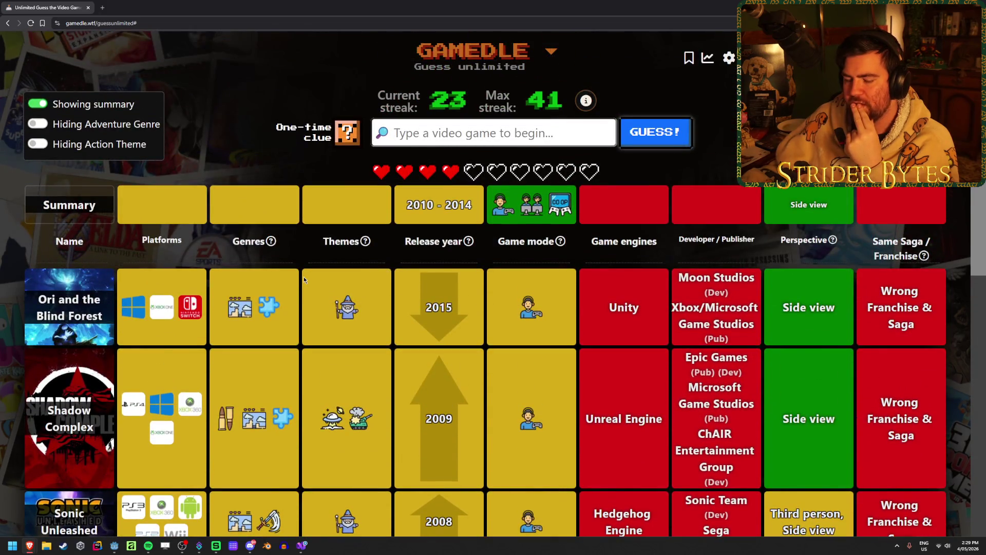
scroll(304, 276, down, 3)
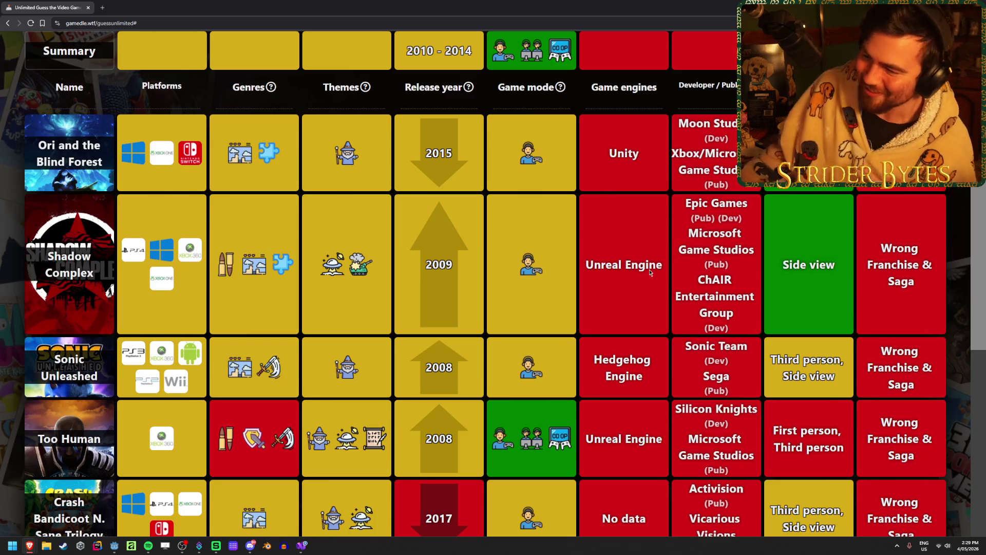
scroll(571, 269, up, 3)
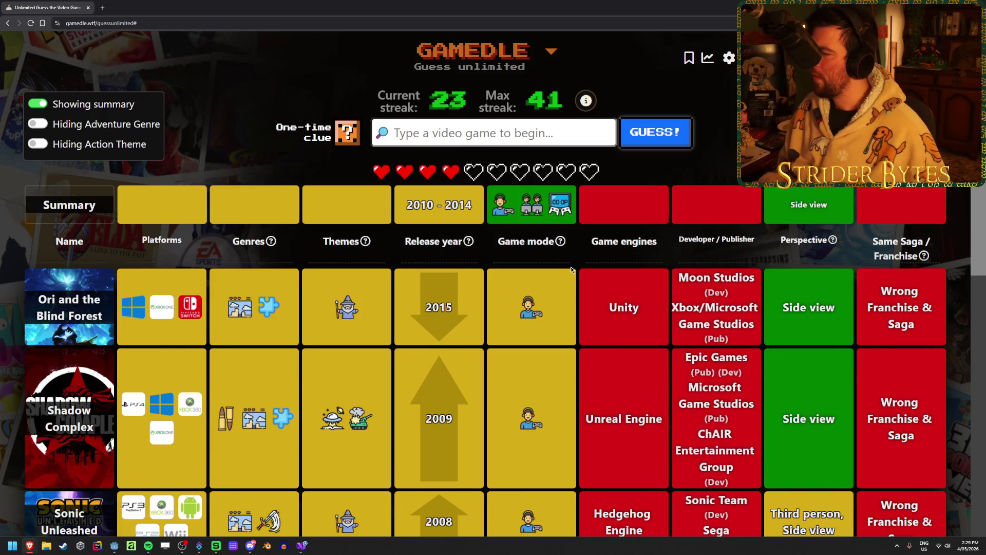
Step: Guess Dragon Ball Z: Kakarot in Gamedle
click(469, 135)
text(dragon ball z)
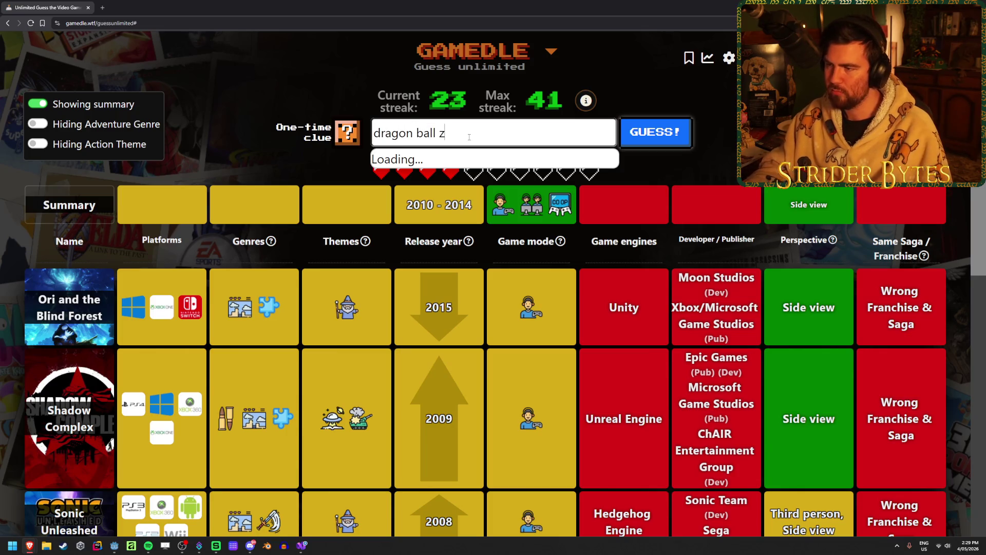
scroll(548, 167, down, 3)
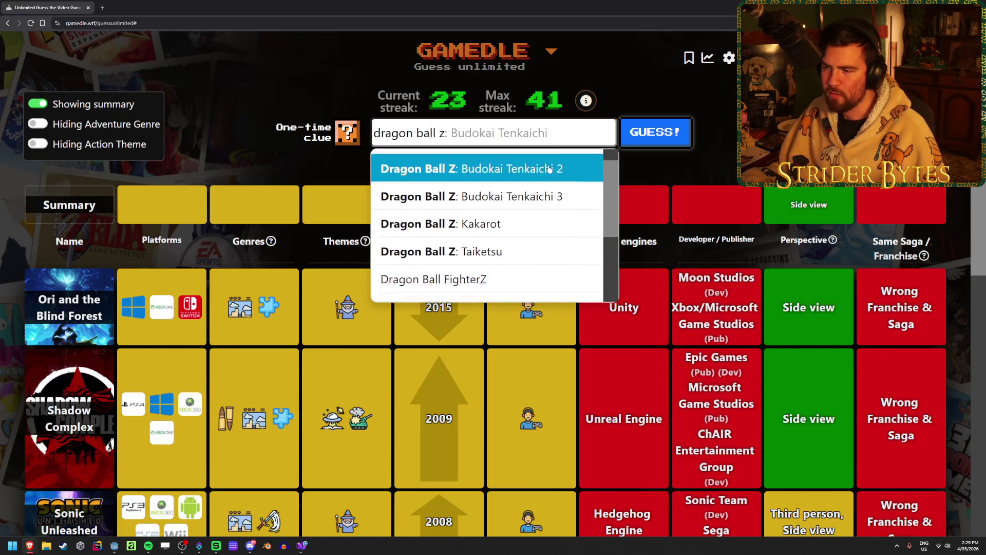
scroll(549, 164, down, 1)
scroll(549, 190, up, 1)
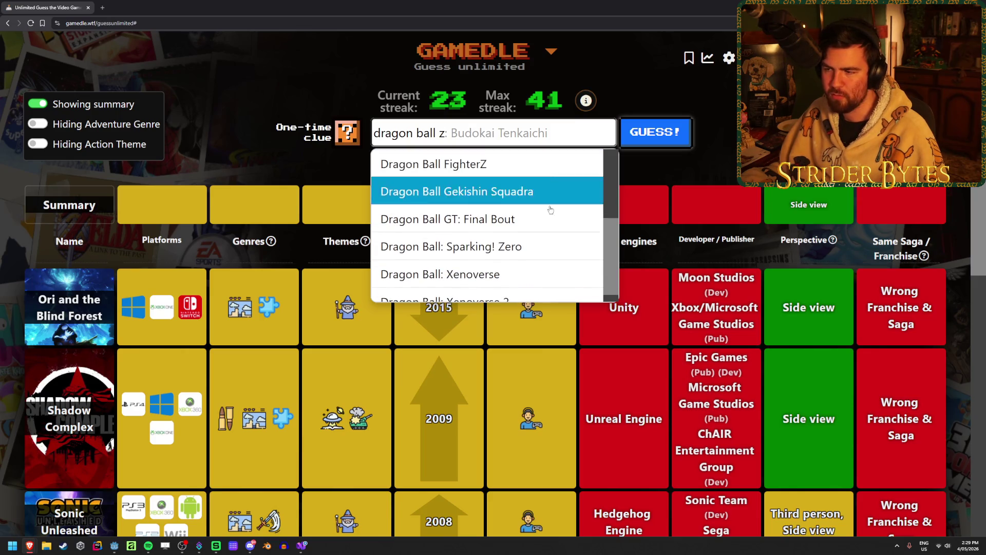
scroll(542, 260, up, 1)
scroll(543, 260, up, 2)
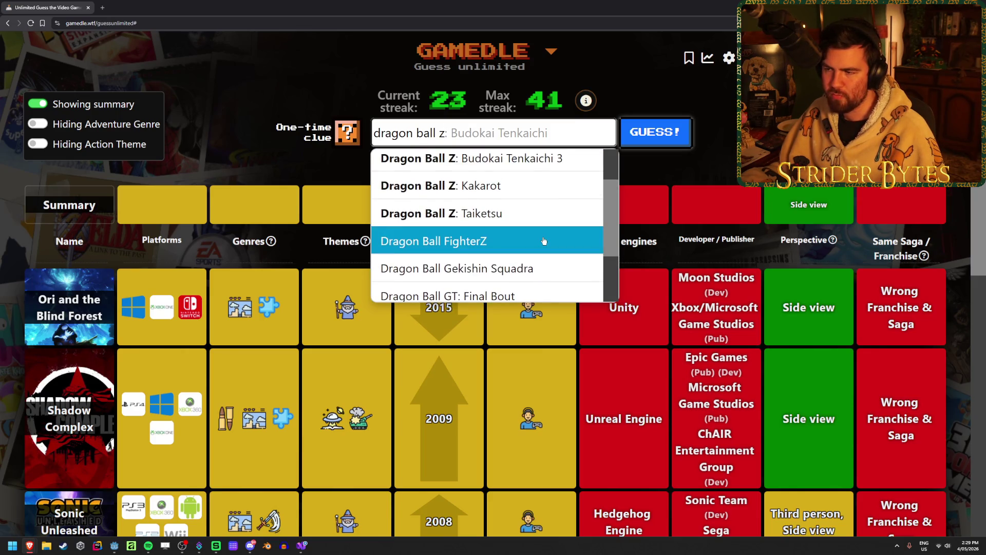
scroll(544, 240, up, 2)
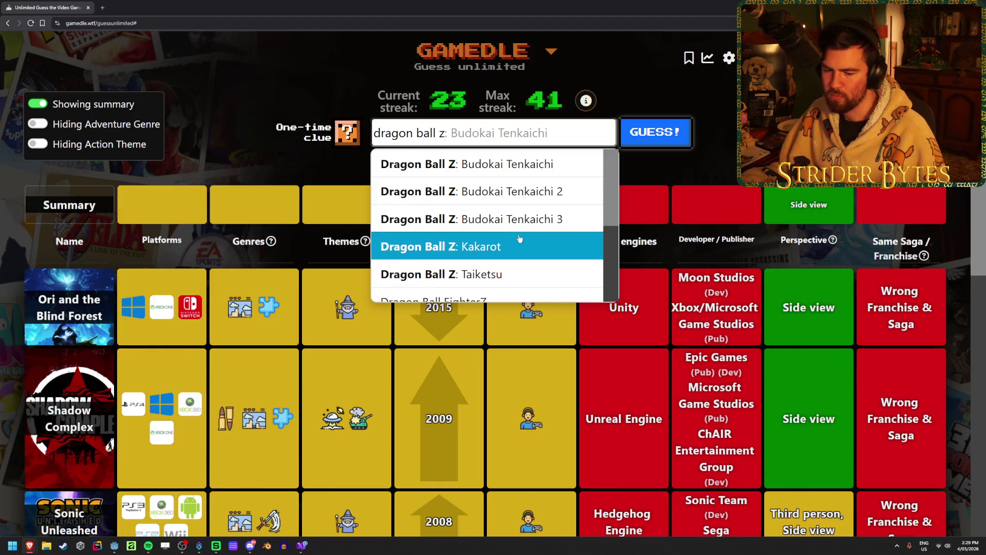
click(520, 239)
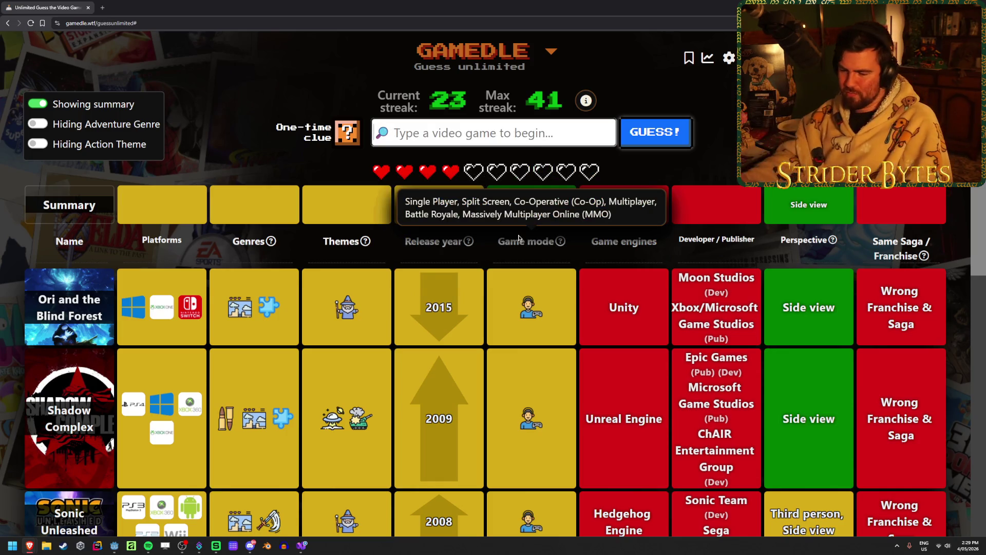
Step: Guess Rayman Origins, revealing a 2011 release, matching game modes and side view
text(rayman)
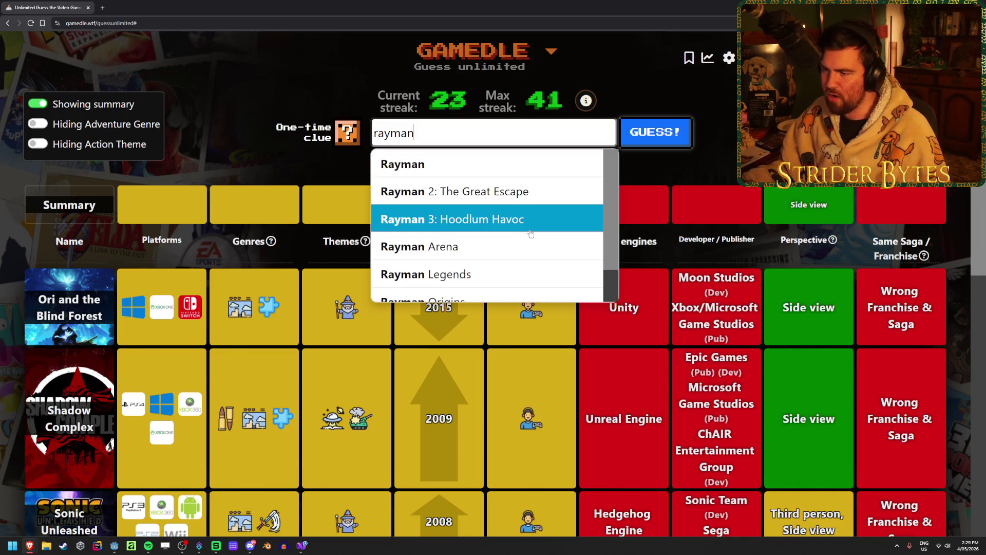
scroll(530, 216, down, 1)
click(513, 260)
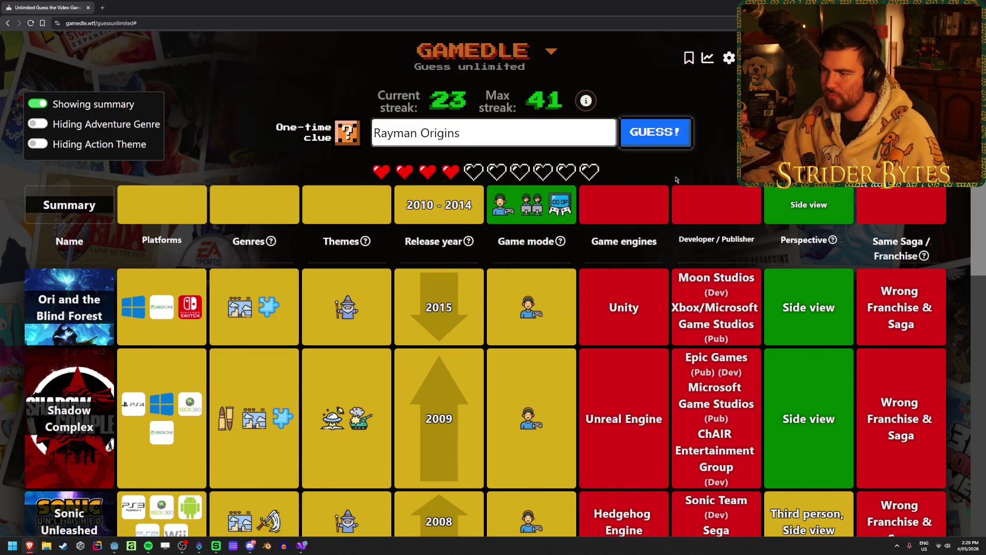
scroll(672, 185, down, 3)
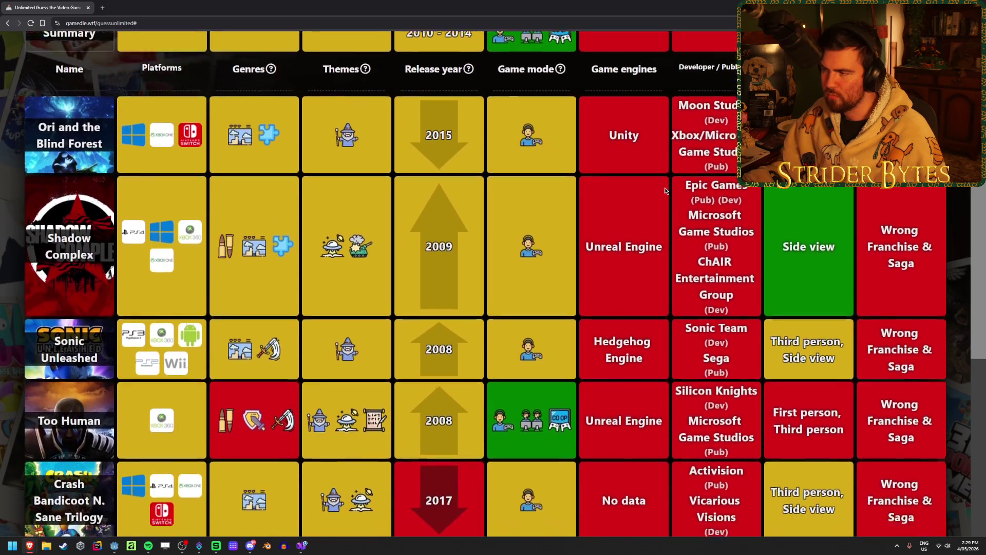
scroll(665, 191, down, 2)
scroll(658, 180, up, 5)
click(658, 135)
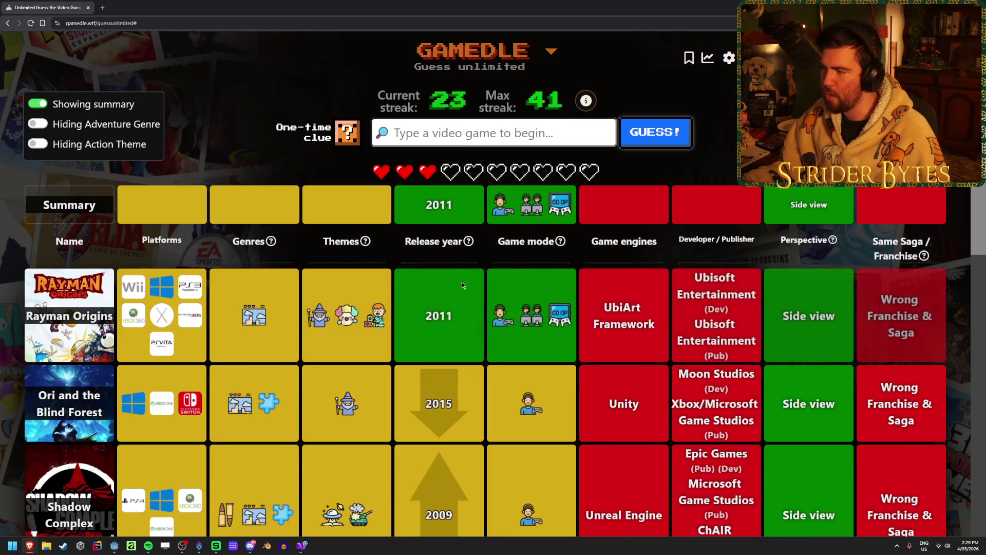
Step: Use the one-time clue to reveal developer/publisher Re-Logic, Headup Games and 505 Games
click(347, 132)
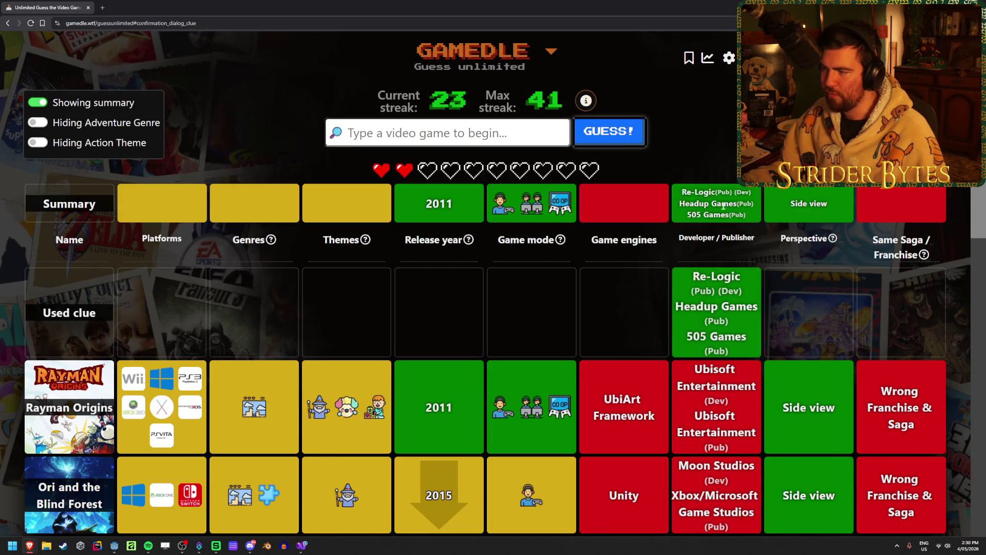
drag(687, 215, 742, 223)
click(741, 214)
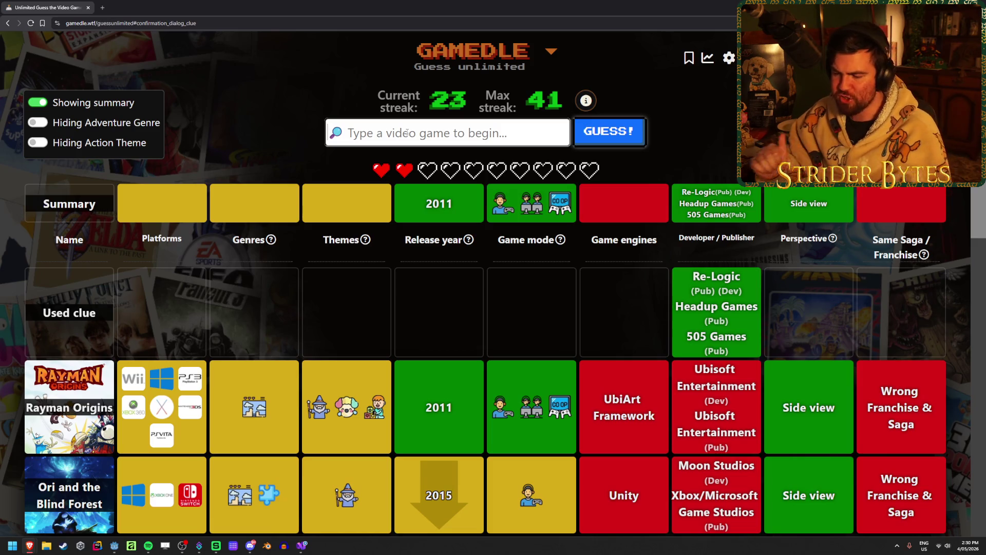
Step: Guess Terraria, solving the puzzle and lifting the streak to 24
text(terrar)
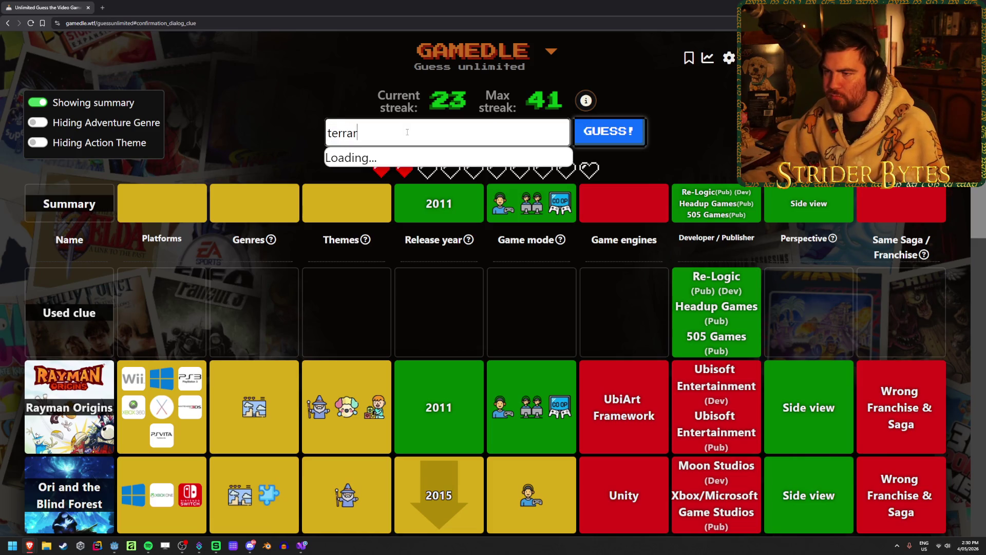
key(Down)
key(Return)
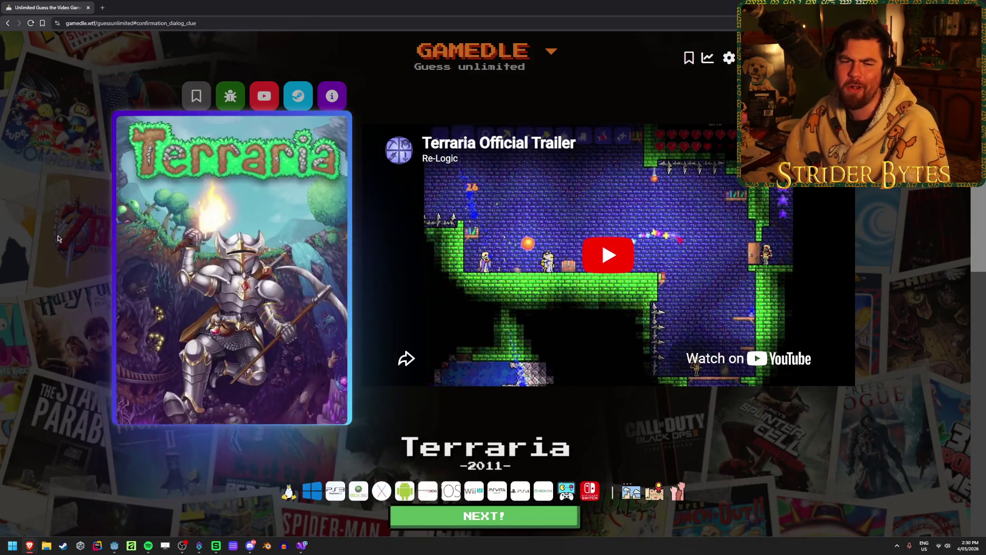
Step: Review the solved round and move on to a fresh Gamedle puzzle
scroll(160, 305, down, 3)
scroll(159, 305, down, 2)
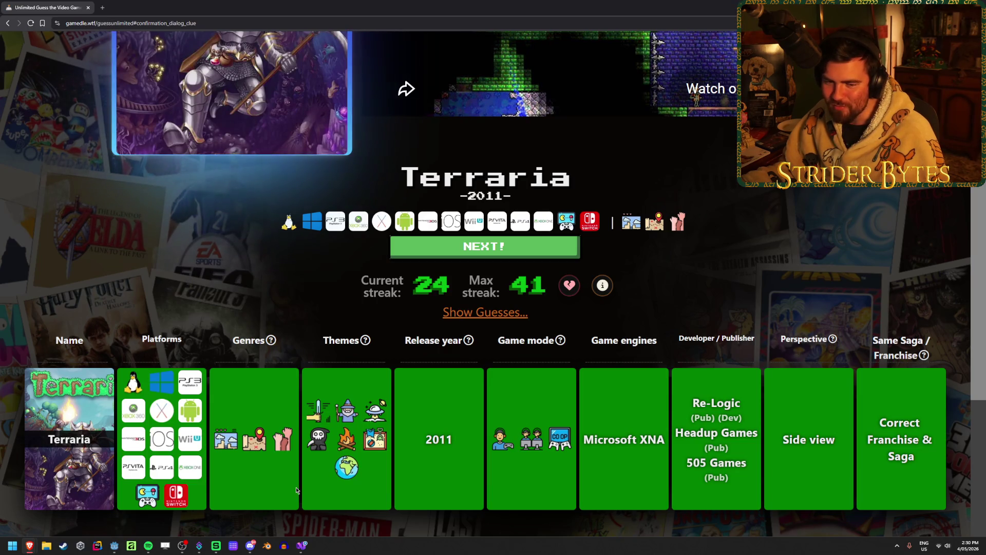
scroll(343, 436, up, 6)
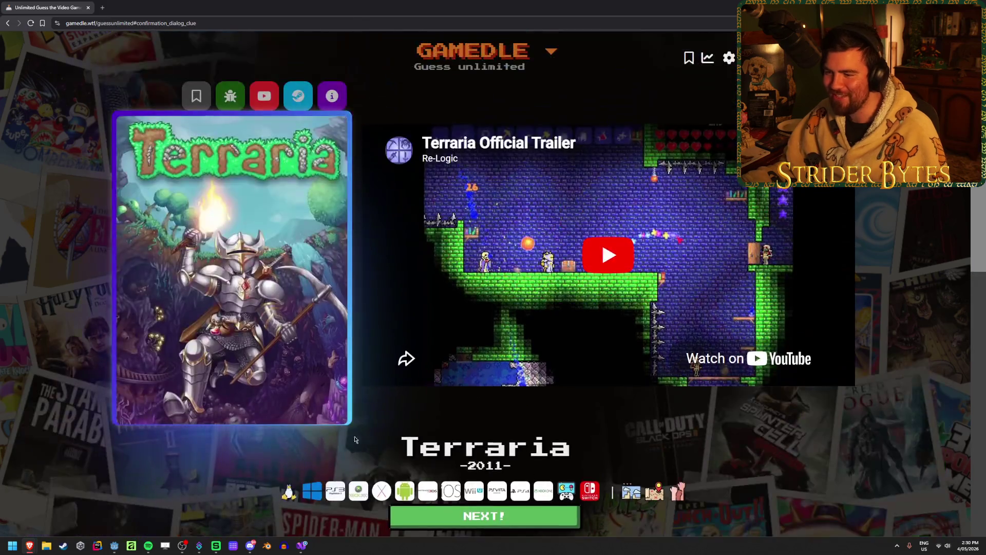
key(Return)
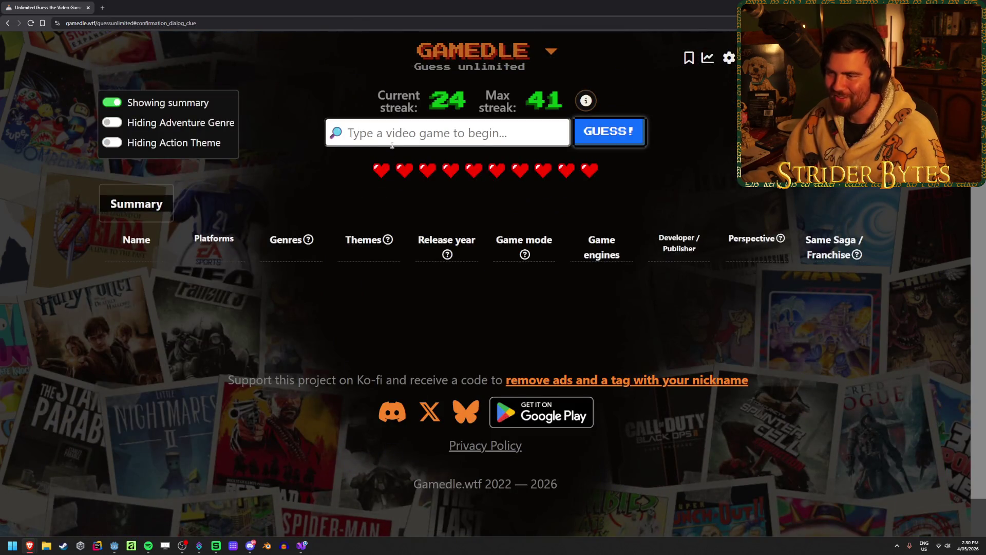
Step: Replace the mistyped 'genit' search and guess Star Wars: Battlefront II (original)
click(396, 137)
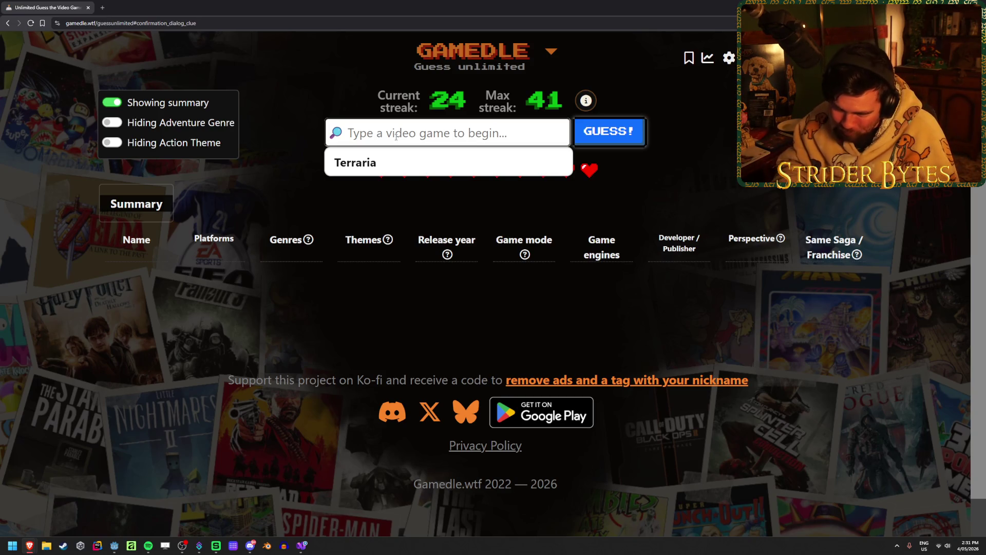
text(gen)
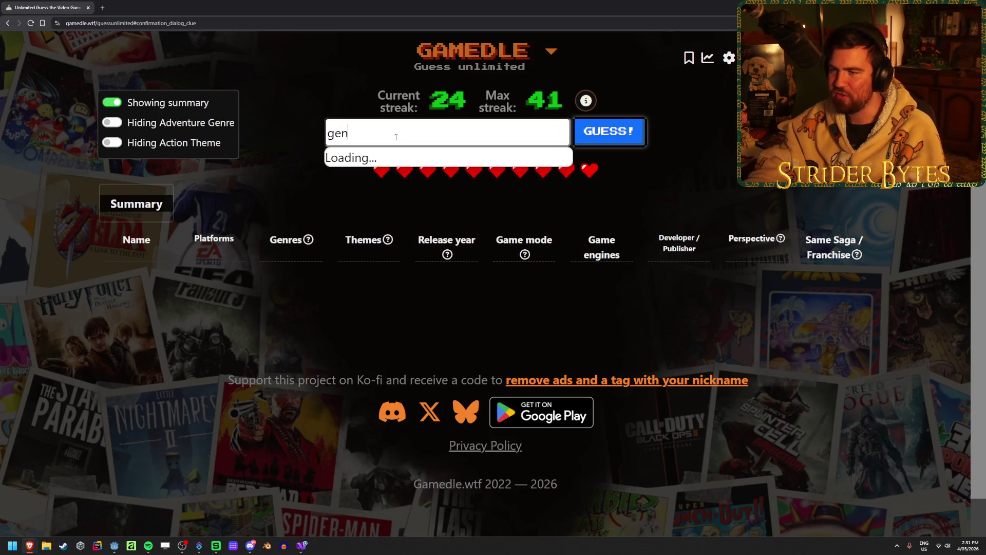
text(it)
key(ctrl+a)
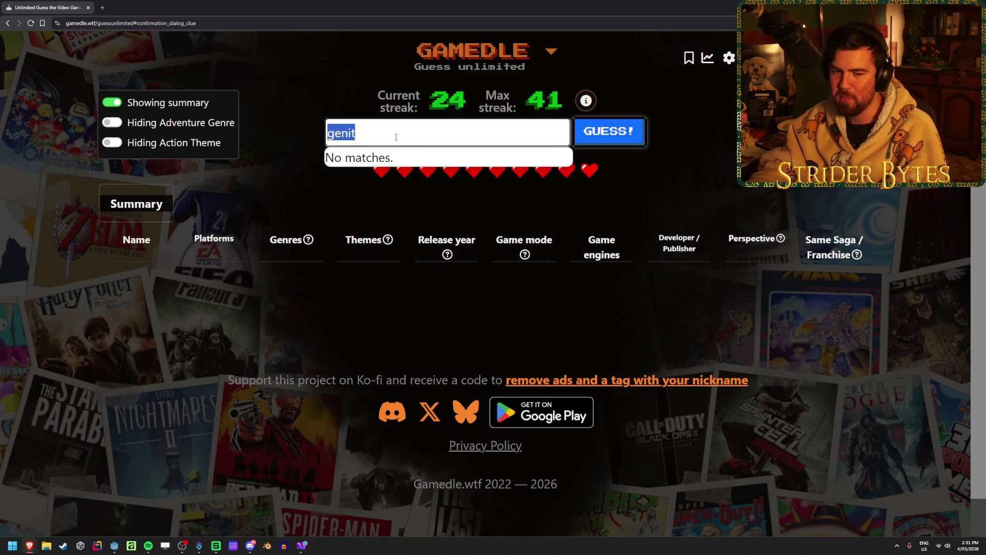
key(BackSpace)
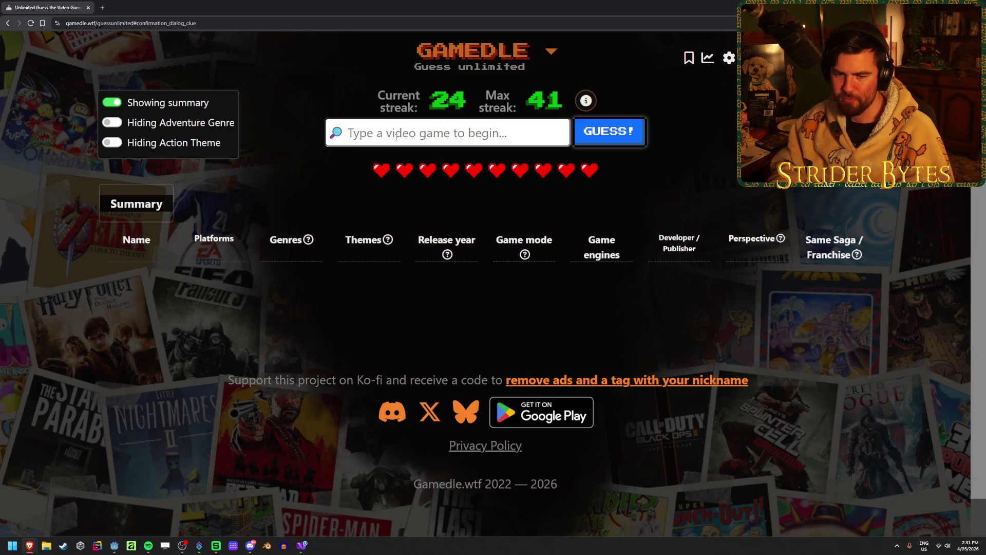
text(battle)
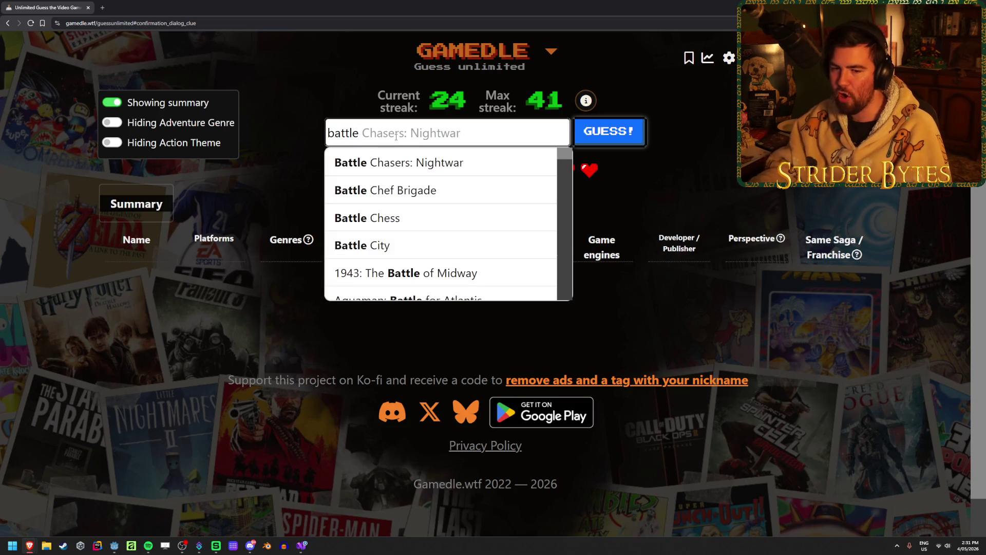
text(fron)
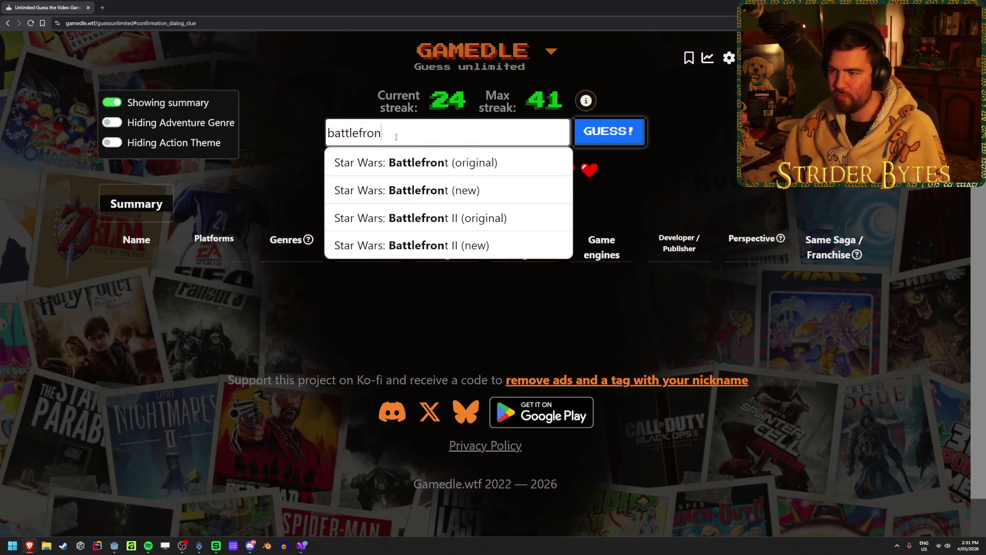
click(535, 218)
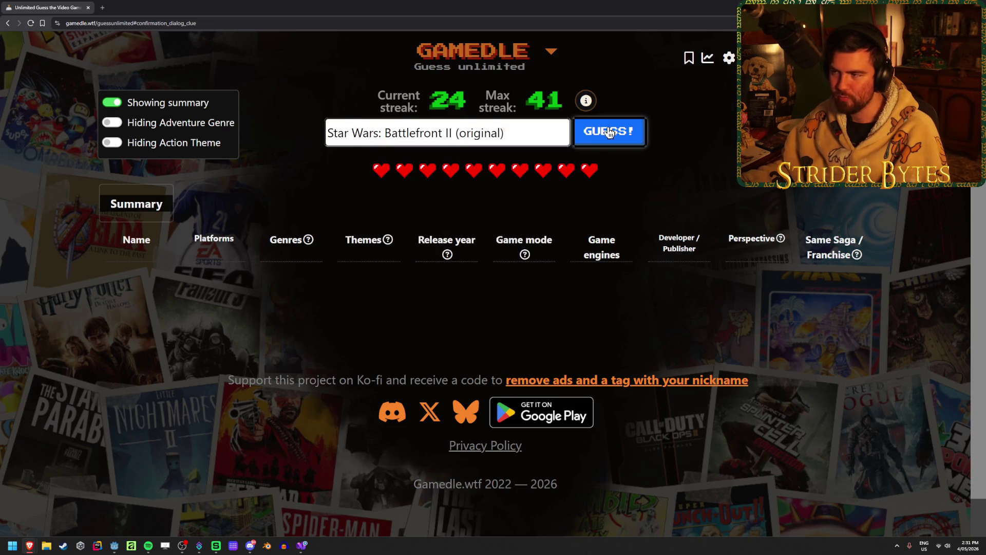
click(609, 133)
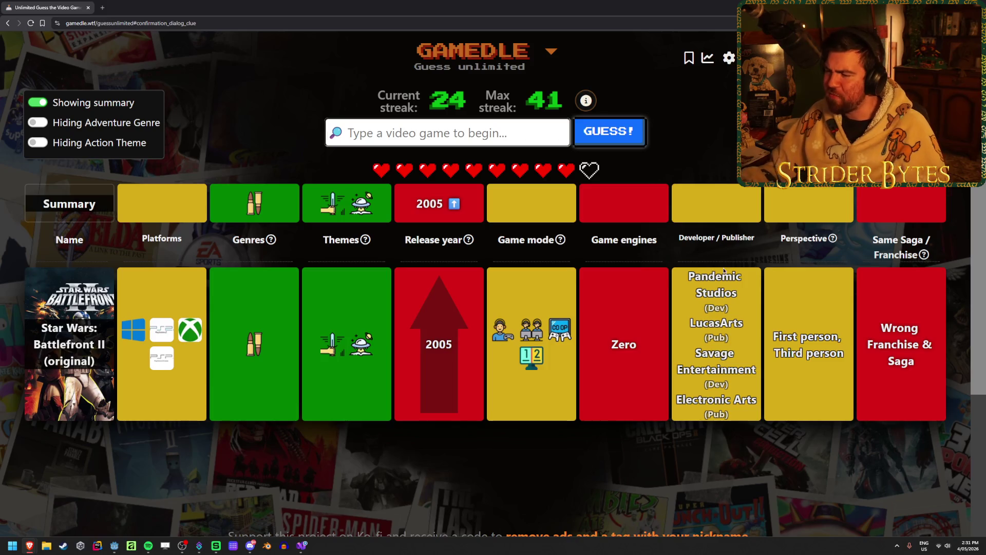
mouse_move(245, 353)
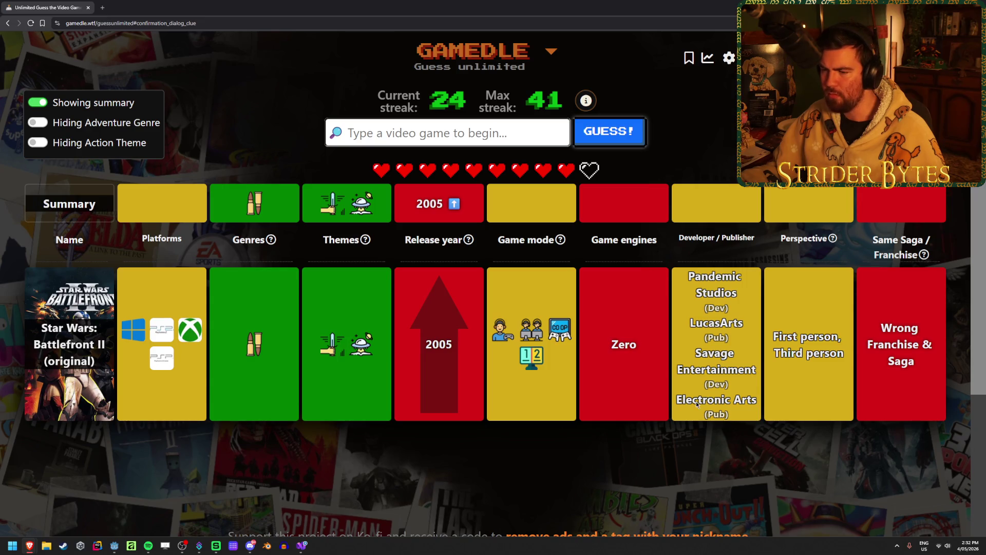
Step: Guess Tom Clancy's The Division 2
click(397, 140)
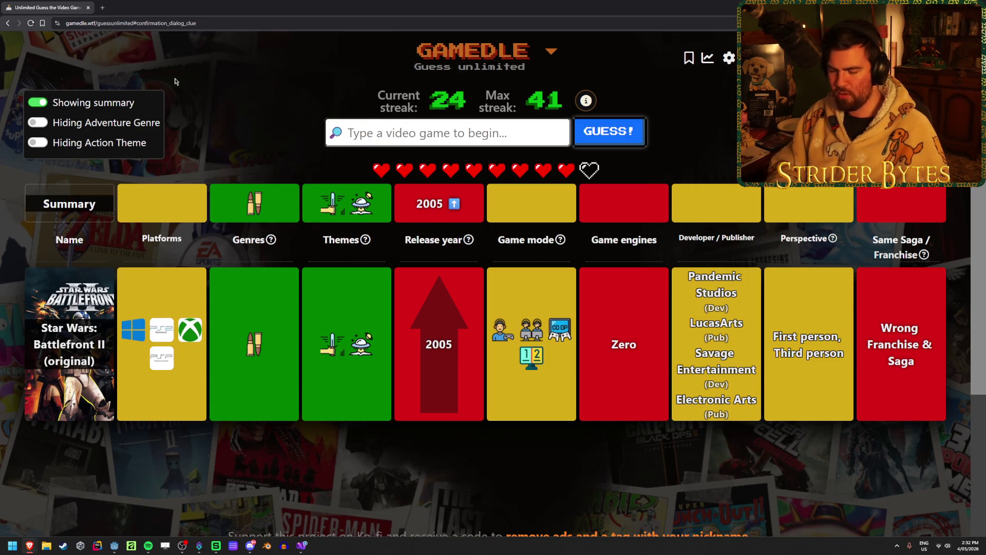
text(the divis)
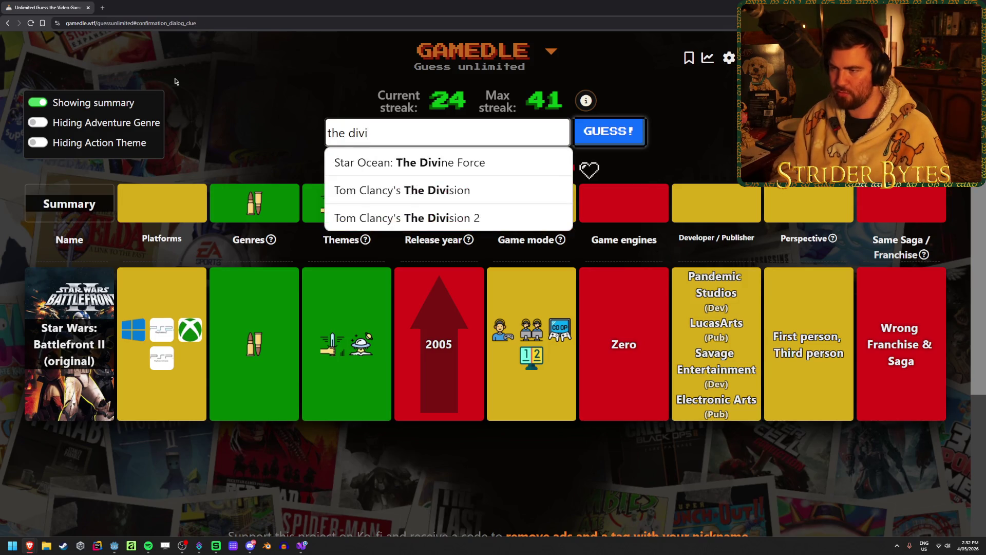
key(Down)
key(Down)
key(Return)
key(Return)
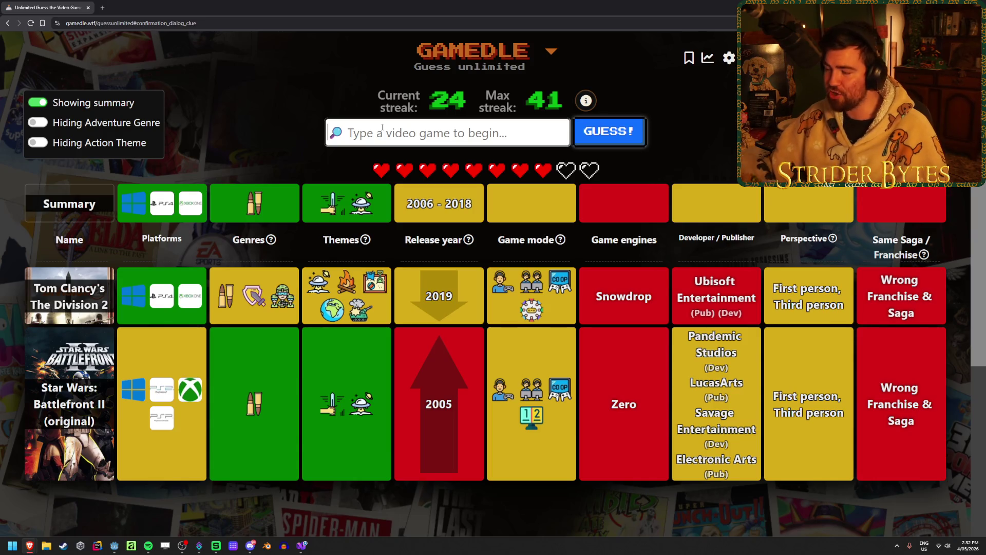
Step: Guess Mirror's Edge Catalyst, pinning the release year to 2016 and first-person view
text(mirror's edge)
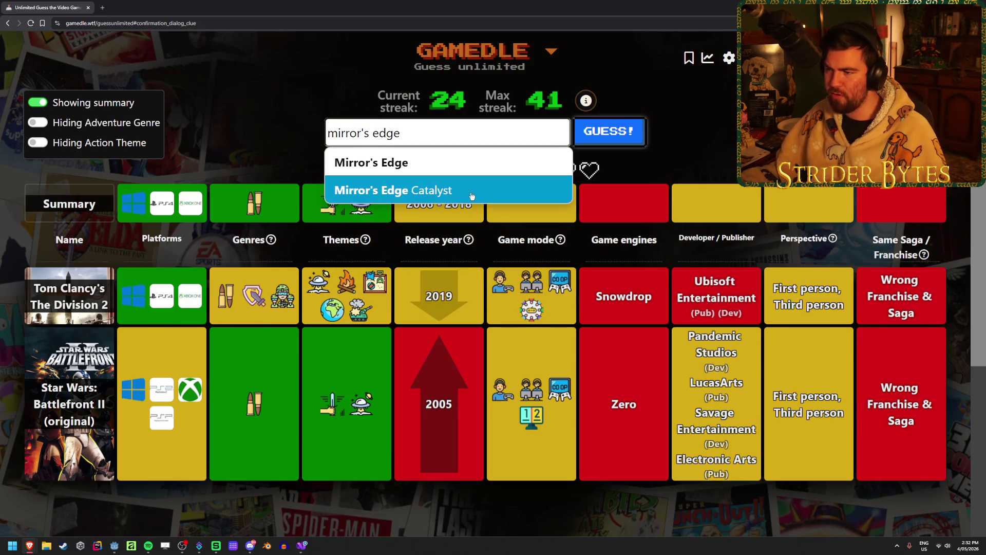
click(390, 195)
click(627, 145)
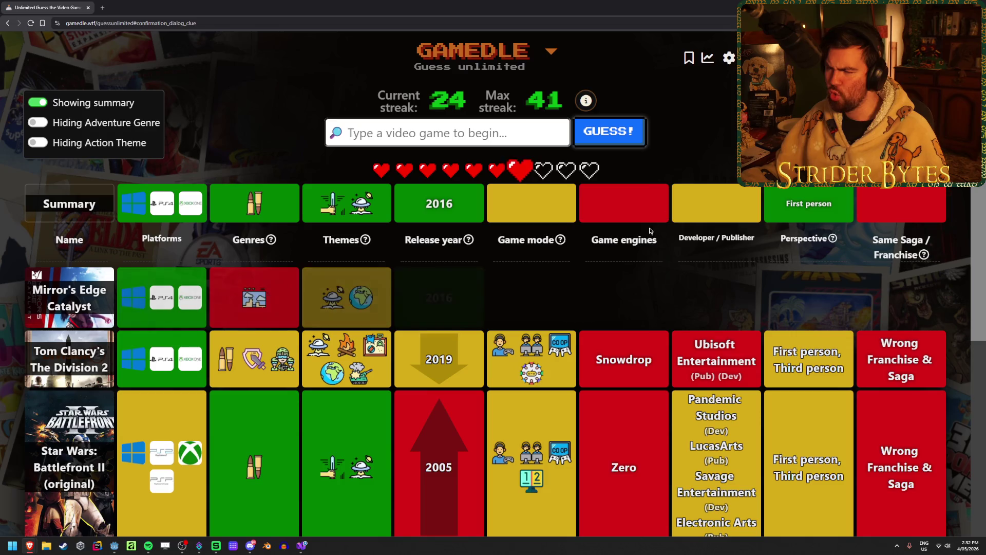
mouse_move(289, 255)
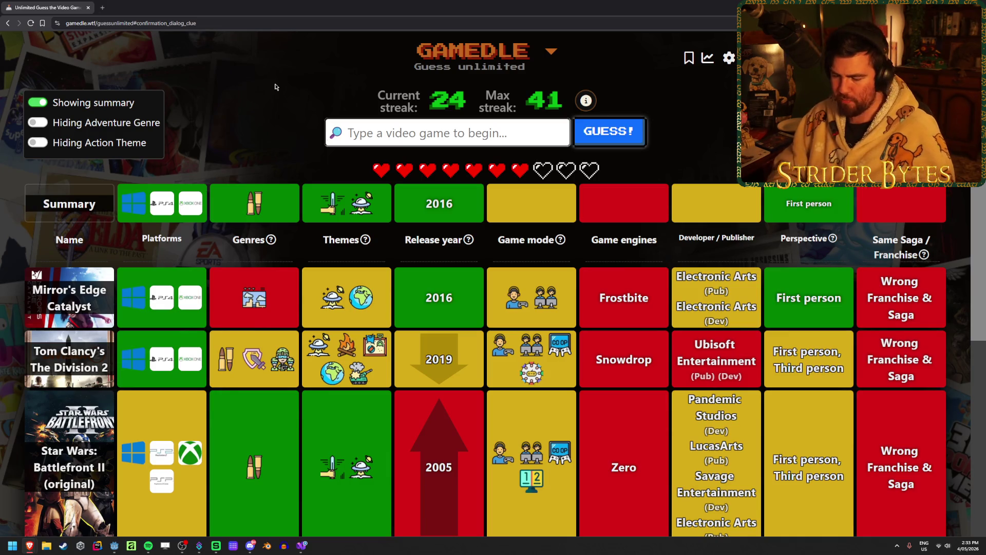
Step: Guess Titanfall
text(titanfall)
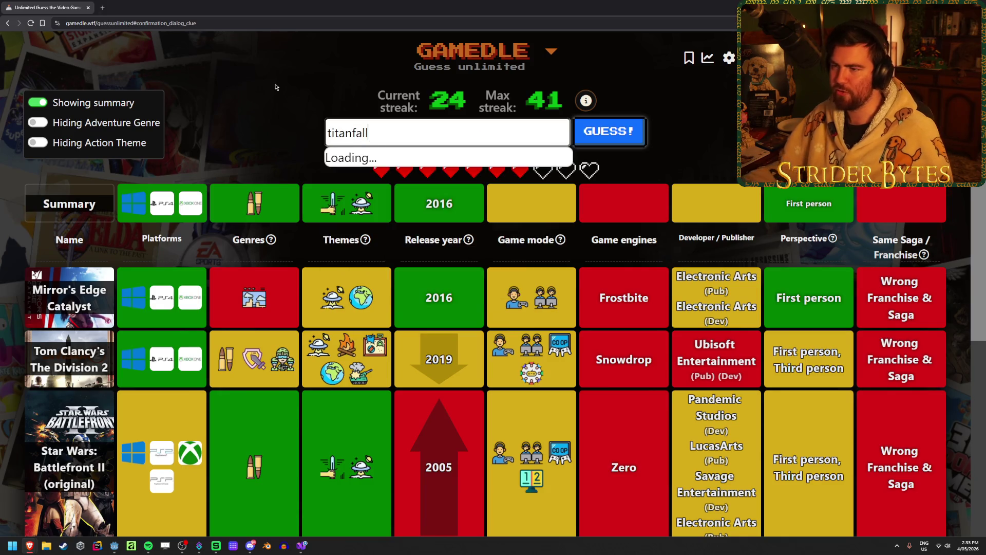
click(506, 161)
click(634, 135)
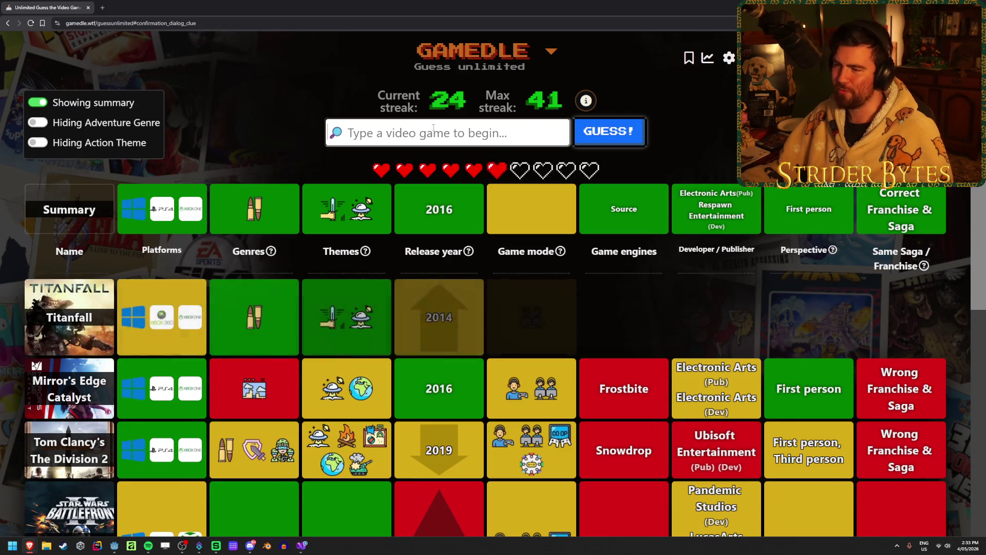
Step: Win the round with Titanfall 2, raising the streak to 25, and start a new puzzle
text(titanfall)
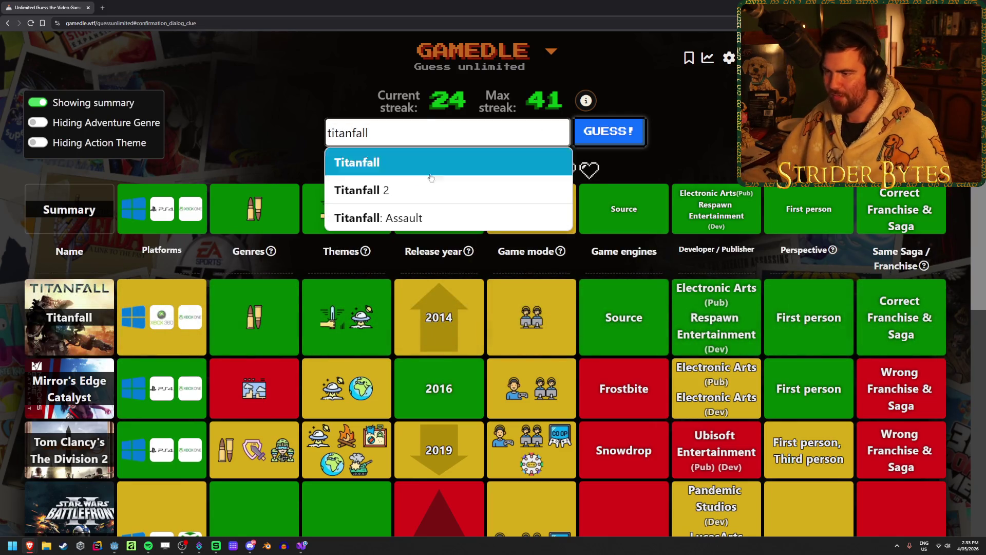
click(430, 190)
click(637, 133)
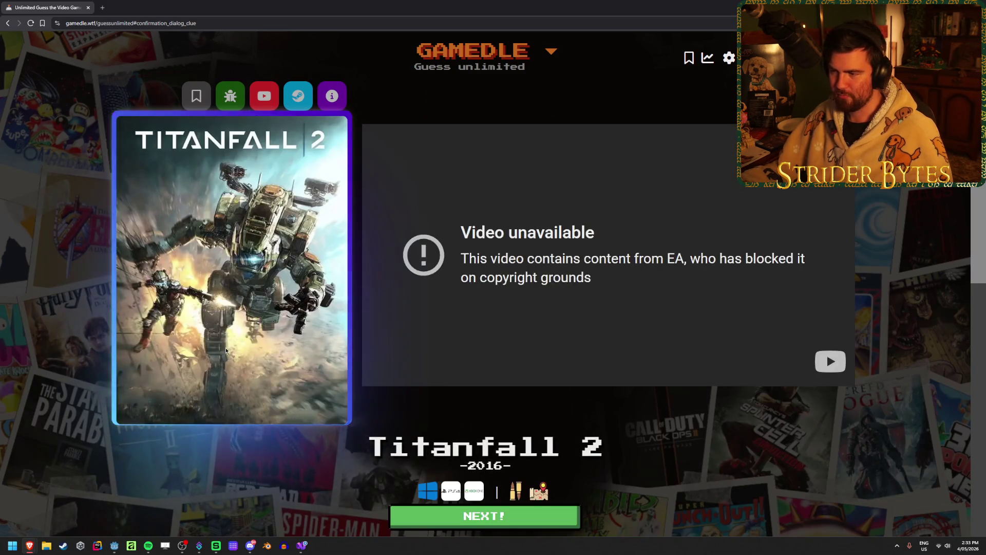
key(Return)
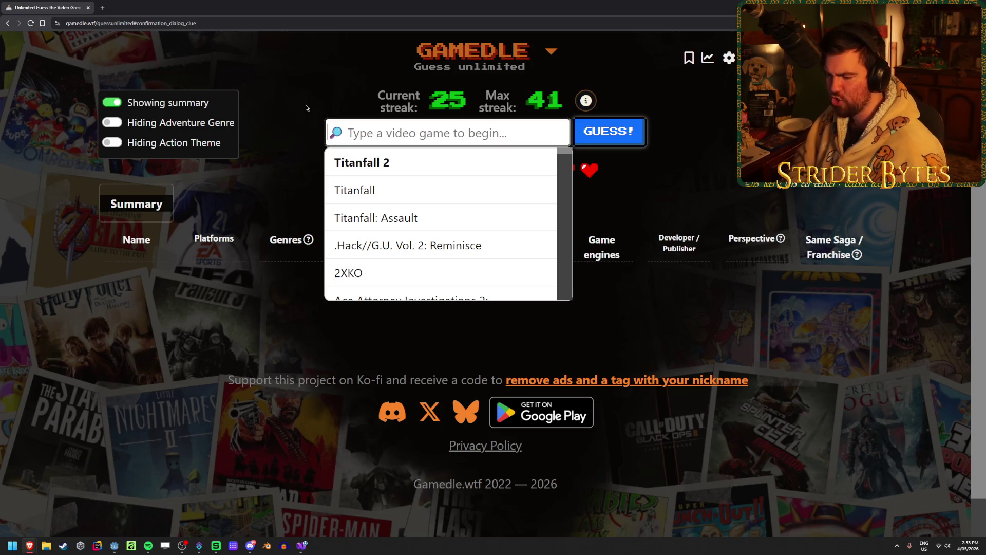
Step: Guess The King is Watching and check its pre-2025, partial platform and theme clues
text(the king is)
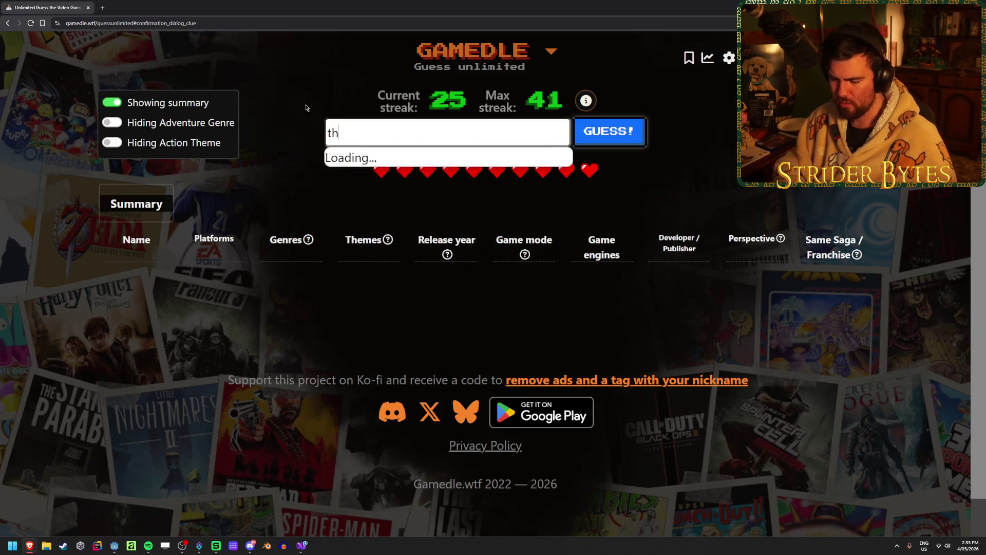
click(388, 161)
click(581, 141)
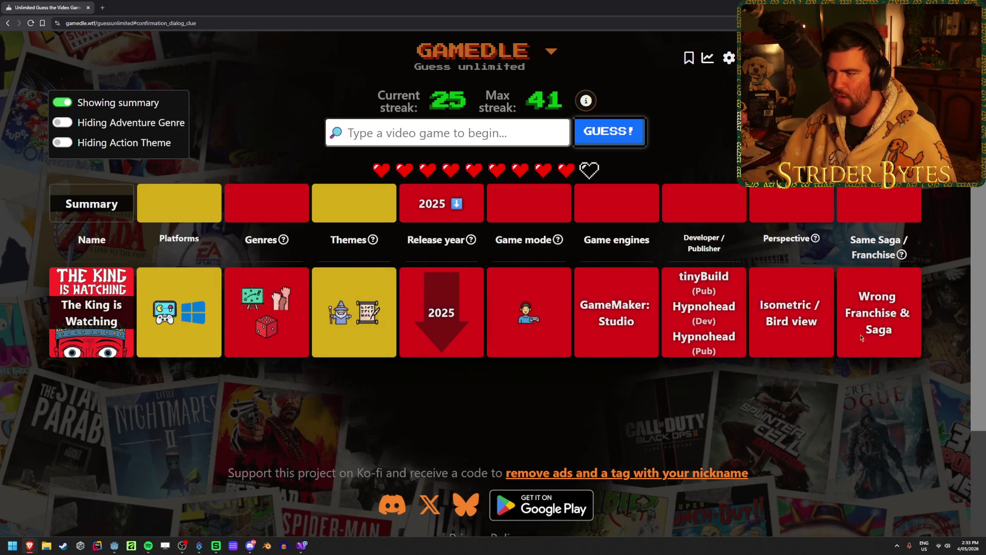
mouse_move(531, 305)
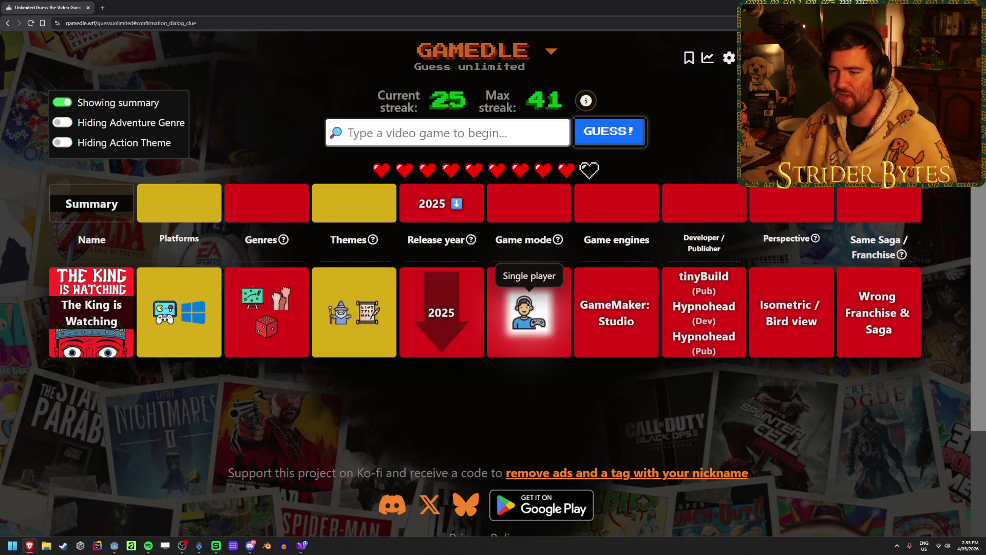
mouse_move(186, 316)
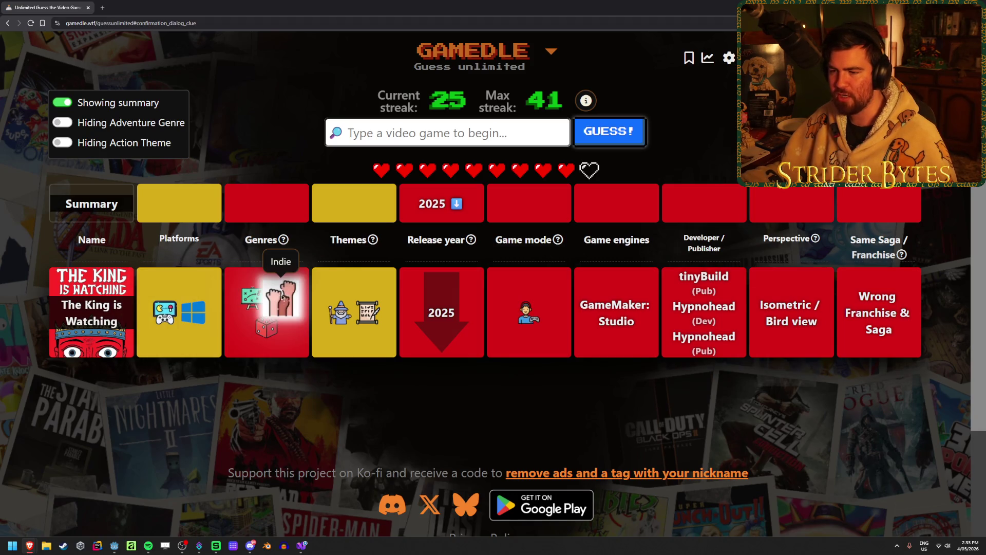
mouse_move(253, 304)
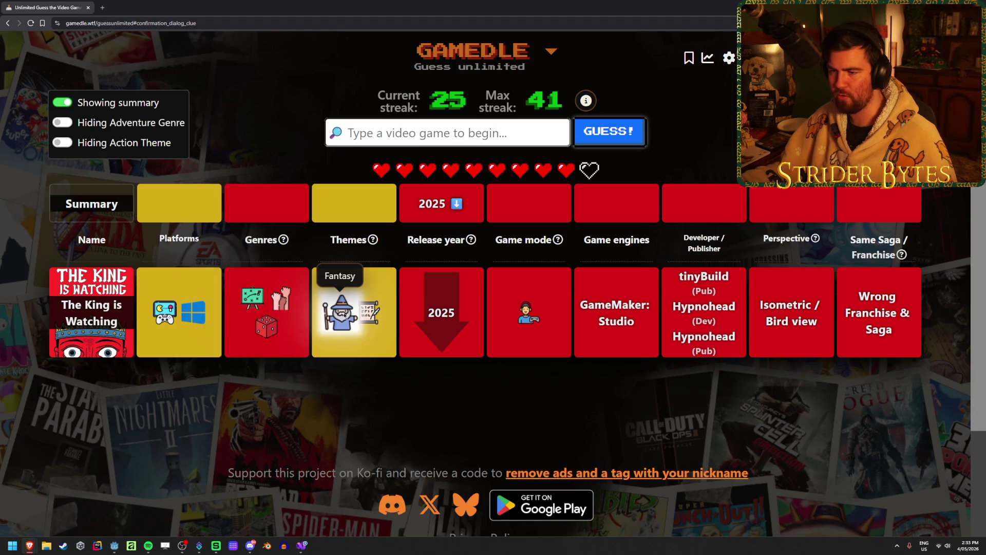
mouse_move(362, 317)
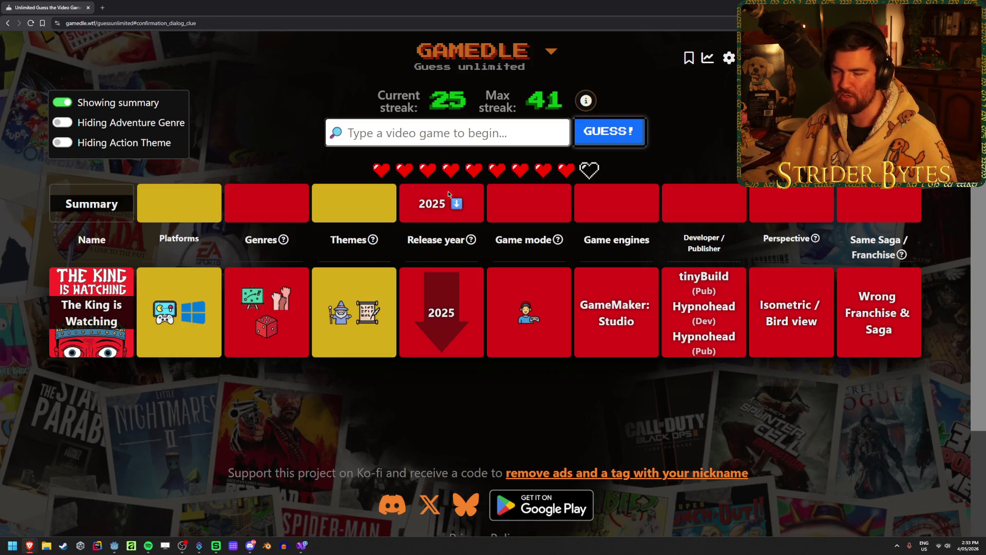
click(431, 135)
Step: Guess VALORANT, then enter Rising Storm as the next guess
text(valorant)
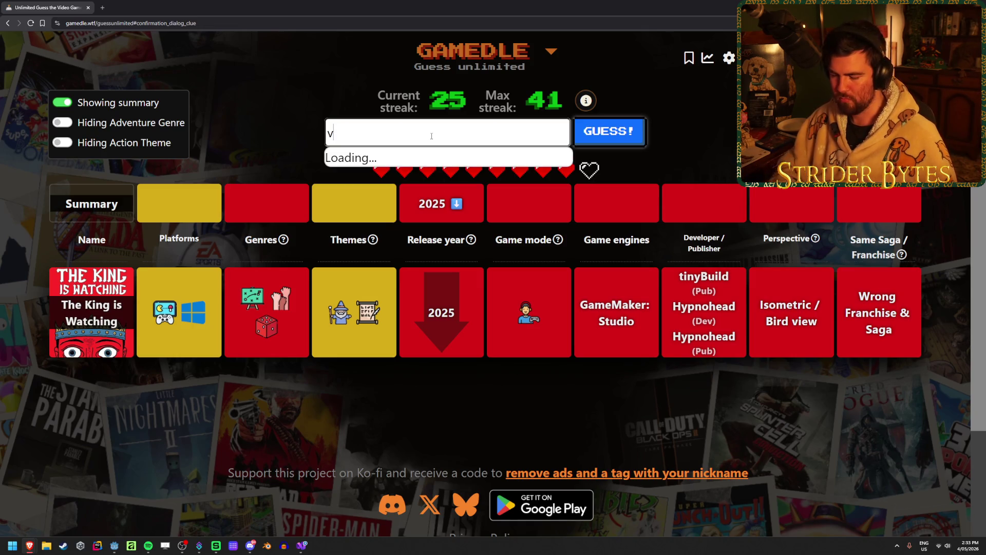
click(434, 162)
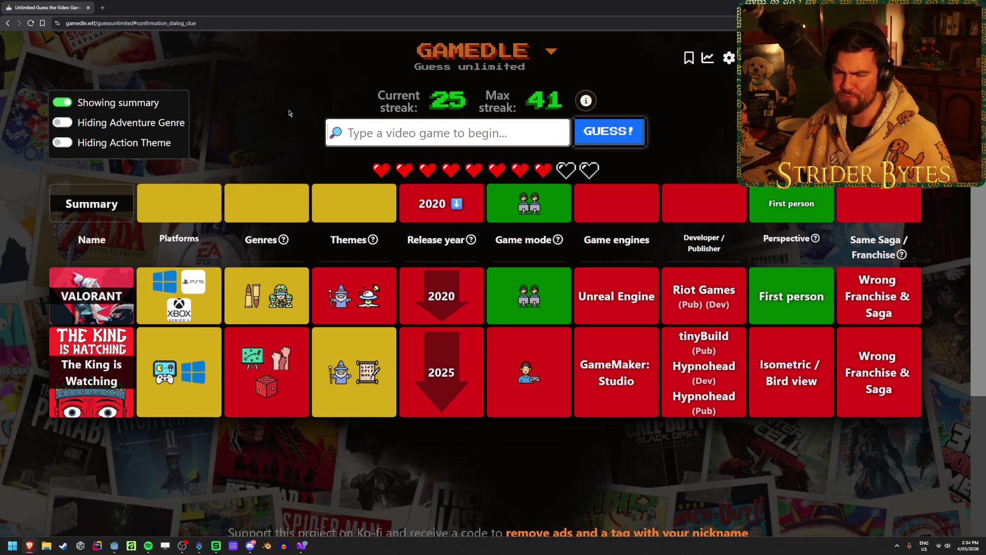
text(rising storm)
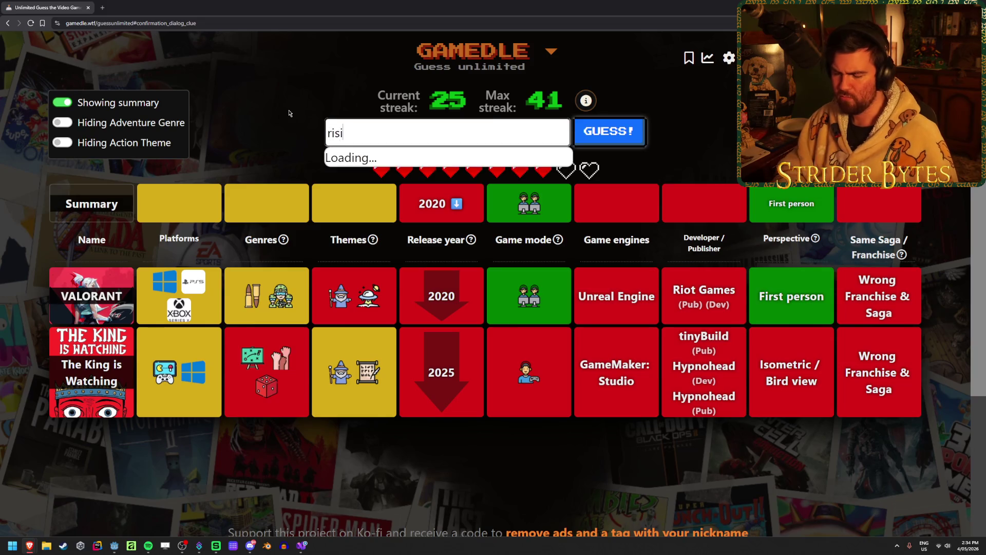
key(Return)
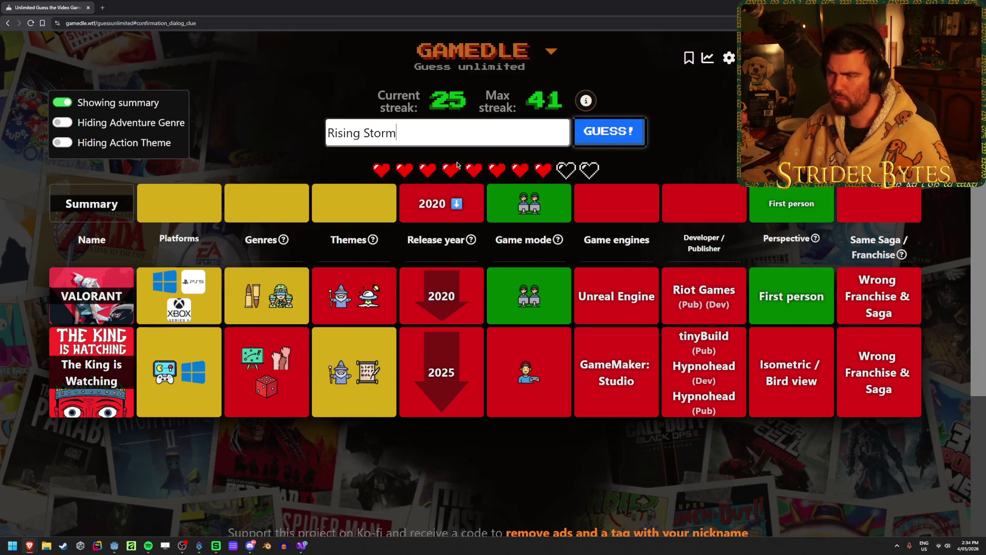